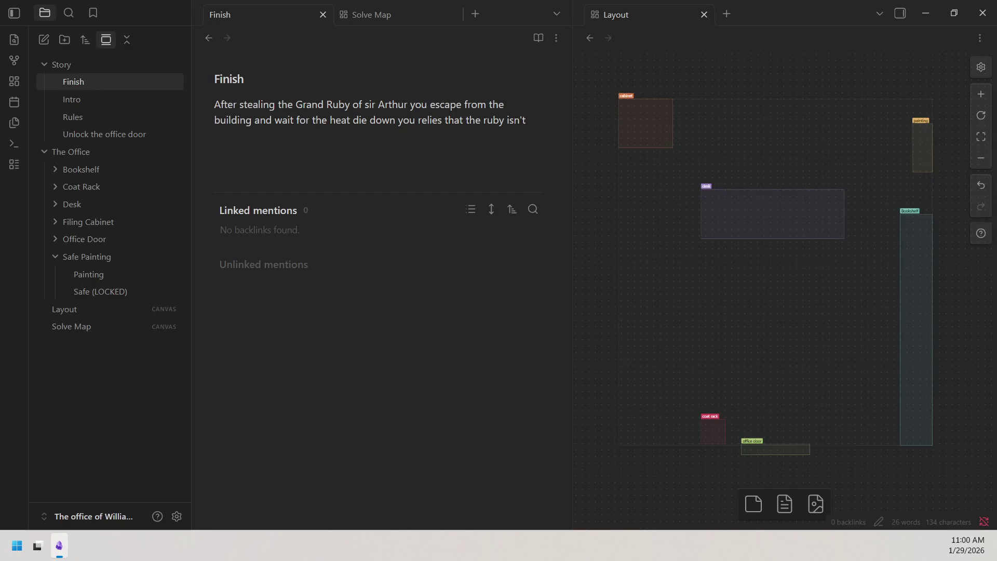
Step: Insert the missing "to" after "die" and move the caret to the paragraph's end
left_click(17, 545)
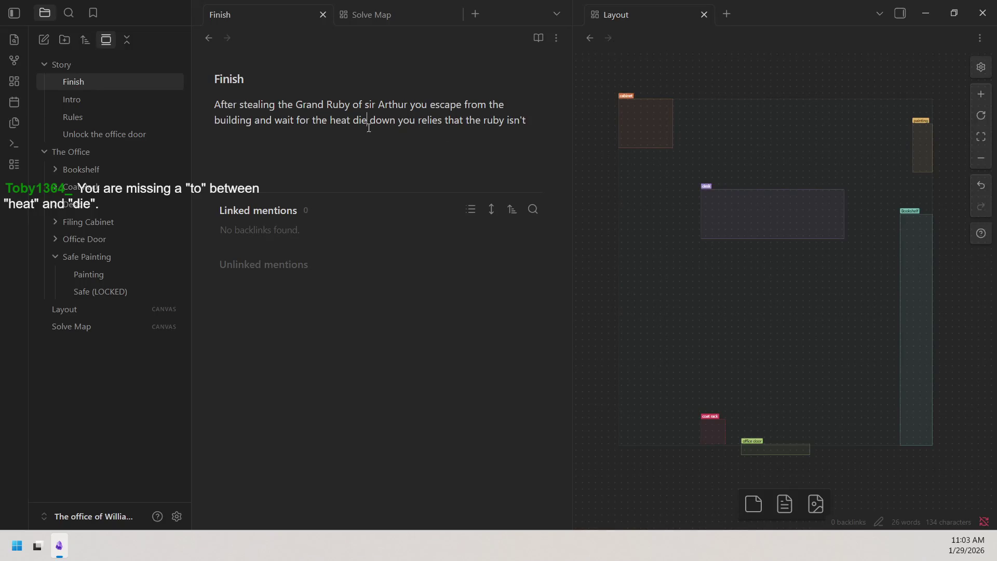
type("to")
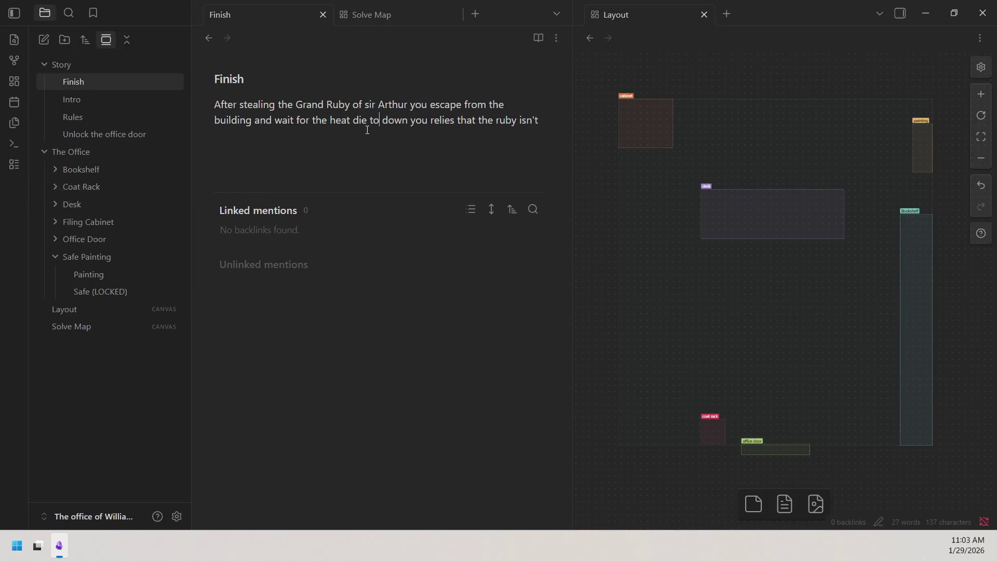
left_click(550, 130)
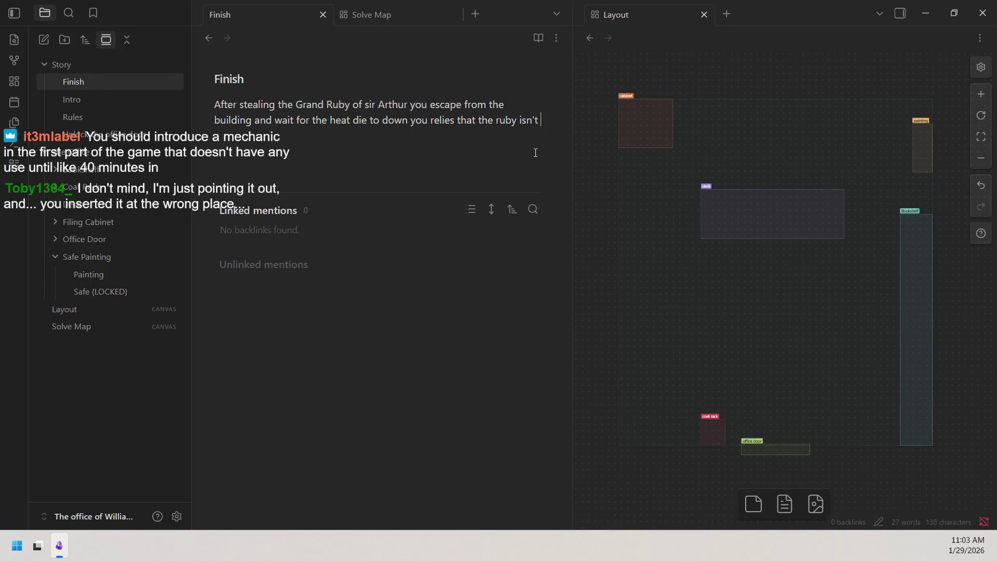
Step: Check spelling suggestions for the misspelled "glisining" without accepting one
right_click(224, 136)
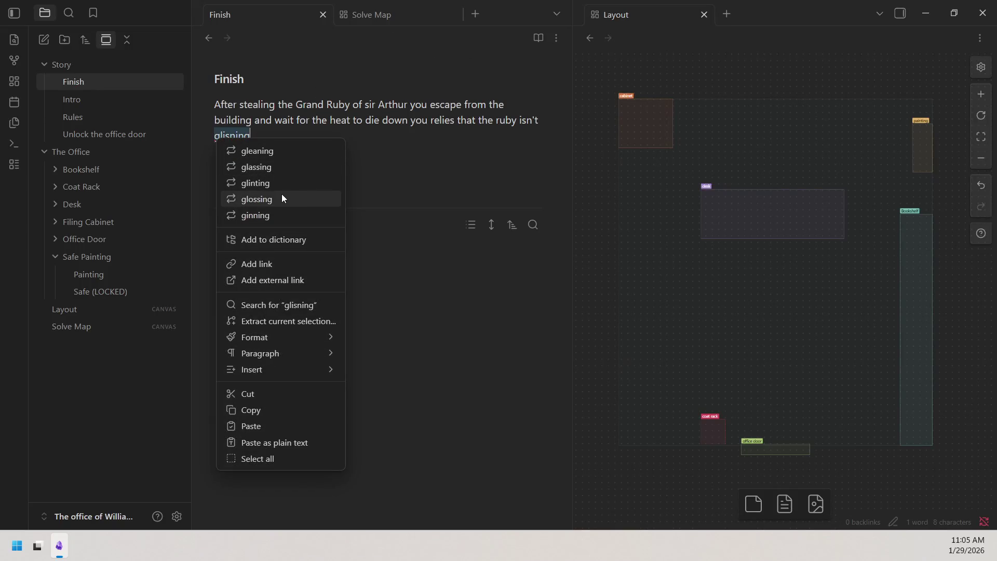
left_click(253, 134)
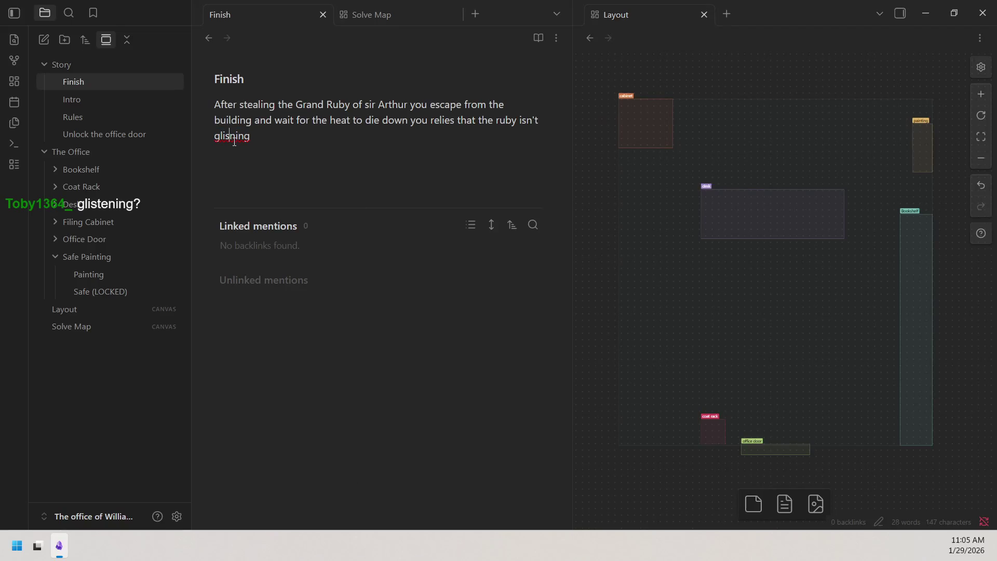
type("i")
right_click(240, 132)
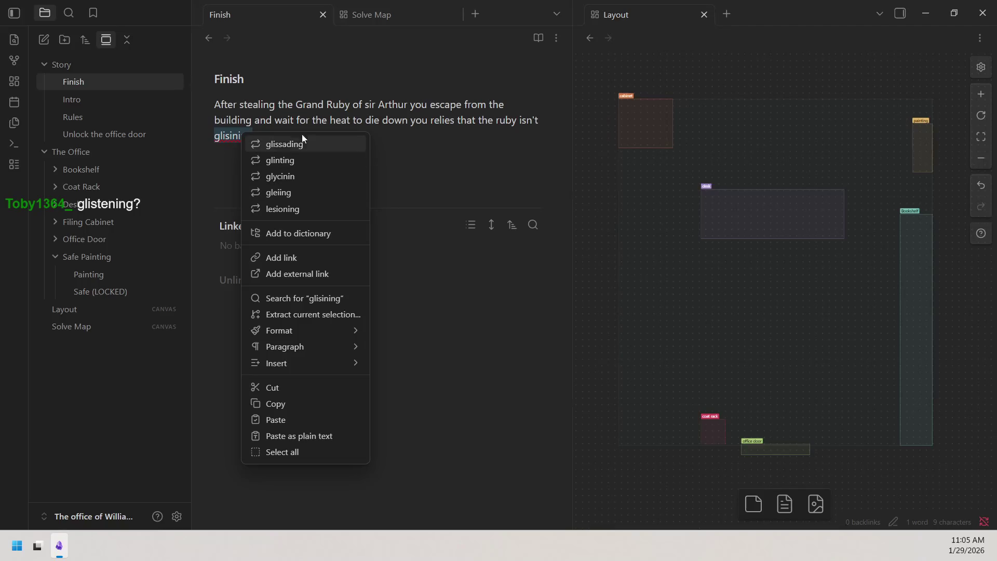
left_click(235, 138)
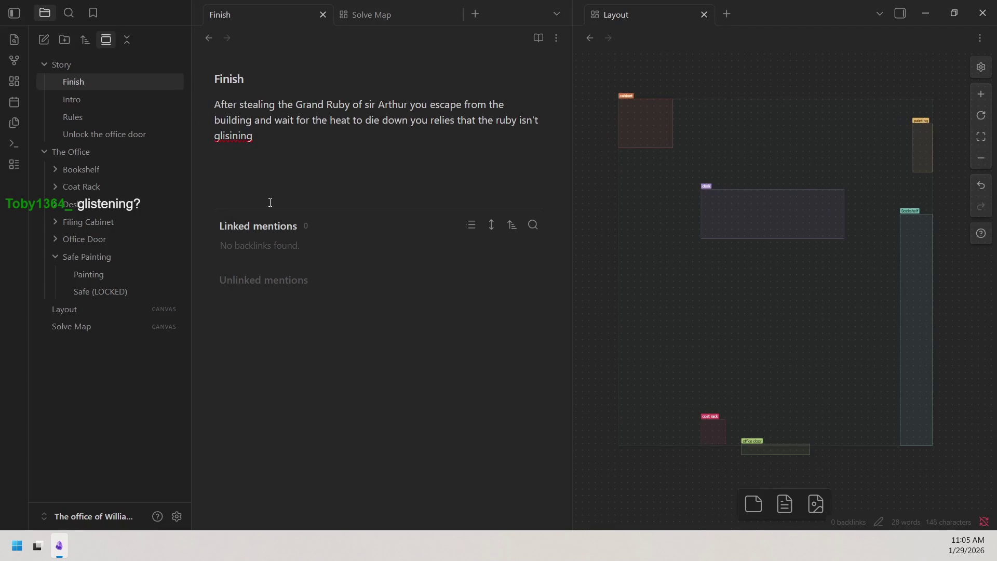
Step: Correct the word manually to "glistening" and end the sentence with a period
key("BackSpace")
type("tn")
key("BackSpace")
type("r")
key("BackSpace")
type("e")
left_click(259, 138)
type(".")
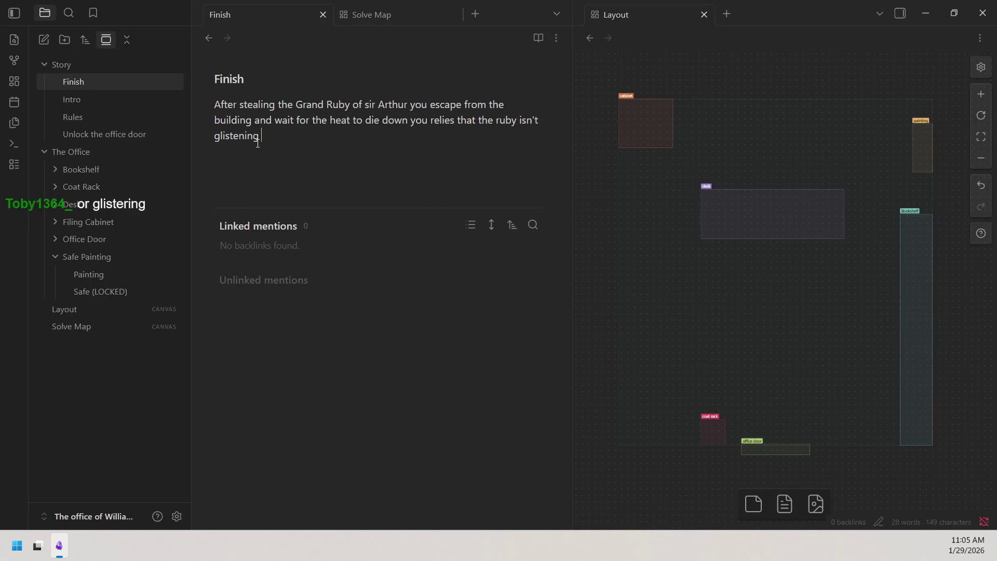
type("like in the picturse")
Step: Write " like in the pictures, you feel the need to", fixing the "pictures" typo
key("BackSpace")
key("BackSpace")
type("es")
type("out")
key("BackSpace")
key("BackSpace")
key("BackSpace")
type("you feel the need ")
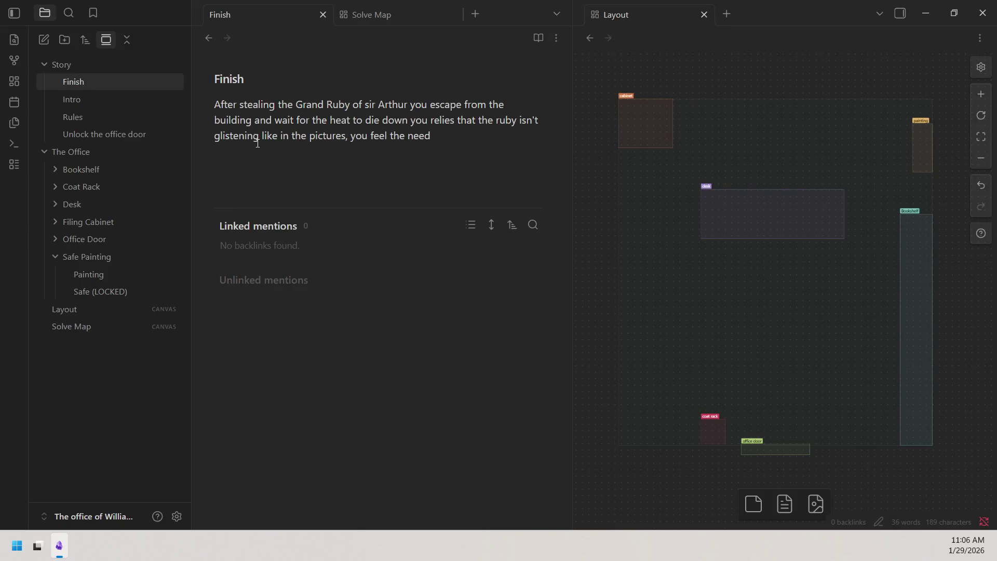
type("to")
Step: Replace "in the pictures" with "it should" and tidy the spacing after the comma
left_click(432, 121)
type("hold up the ")
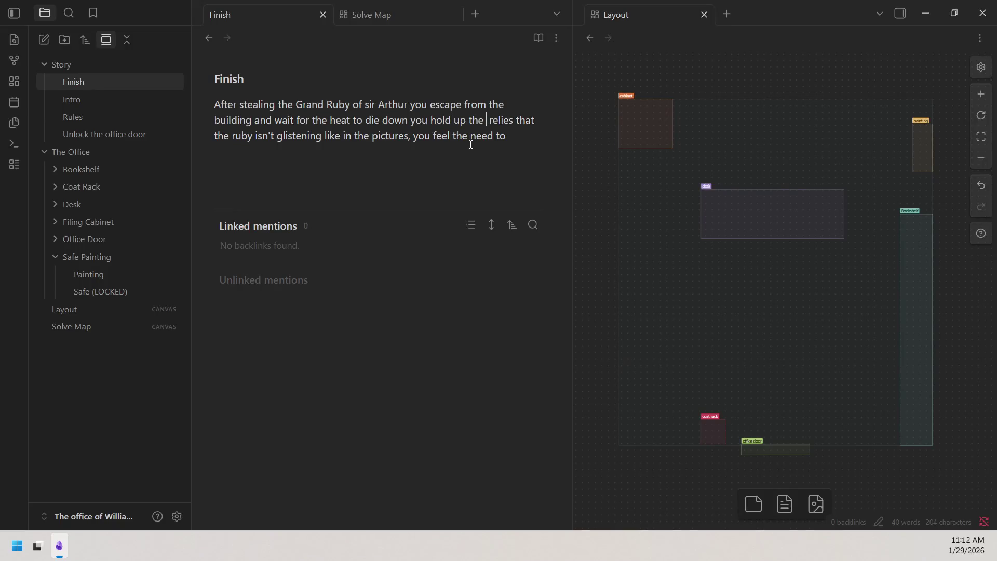
type("ruby ")
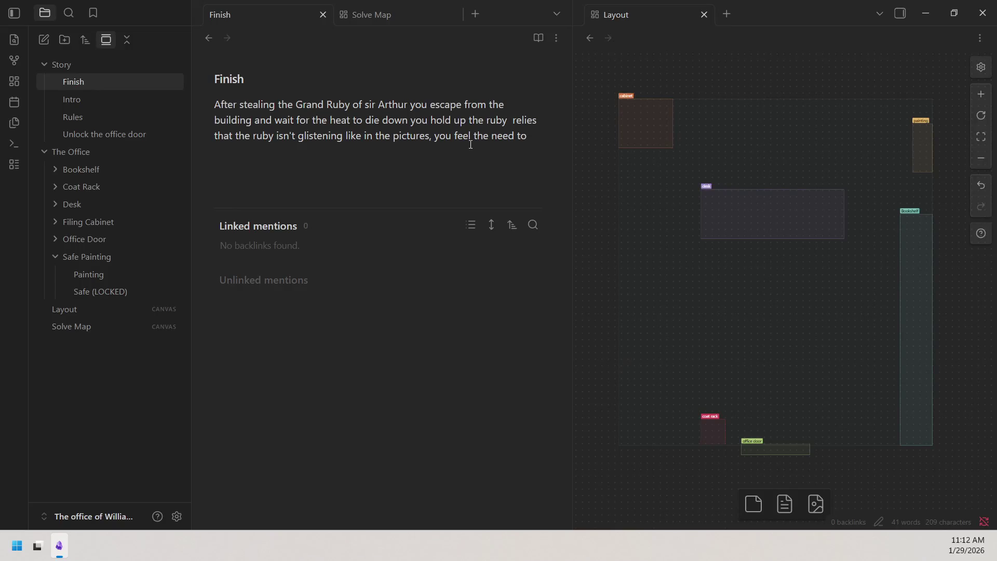
type("to na")
key("BackSpace")
key("BackSpace")
type("the ")
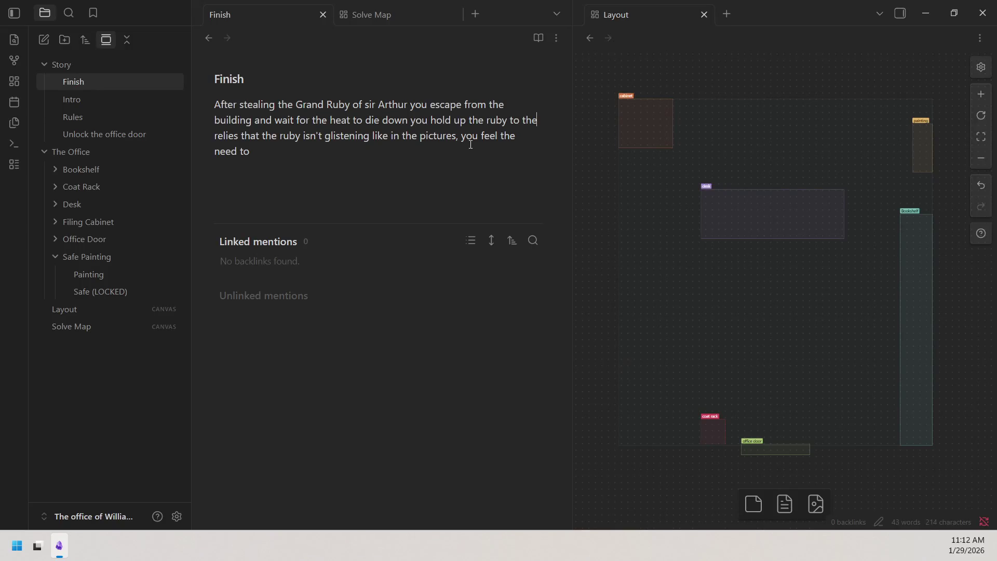
type("light")
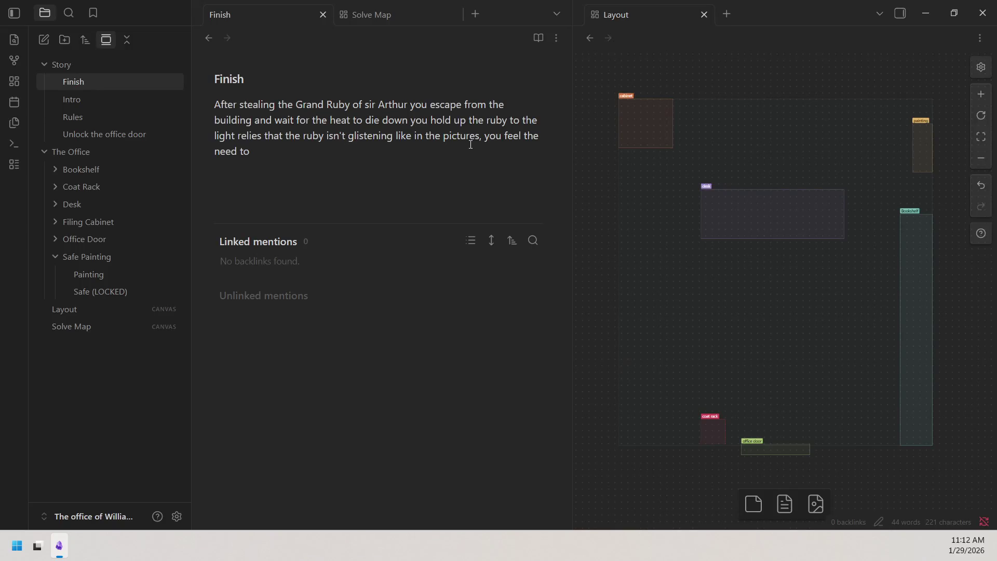
type(" and")
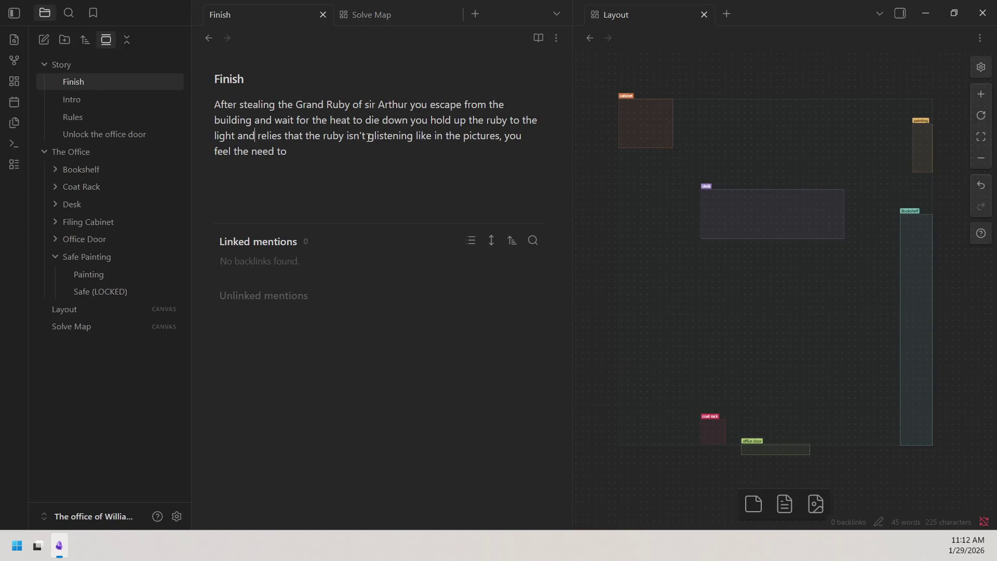
left_click_drag(413, 135, 499, 137)
left_click_drag(434, 136, 499, 135)
type("it ")
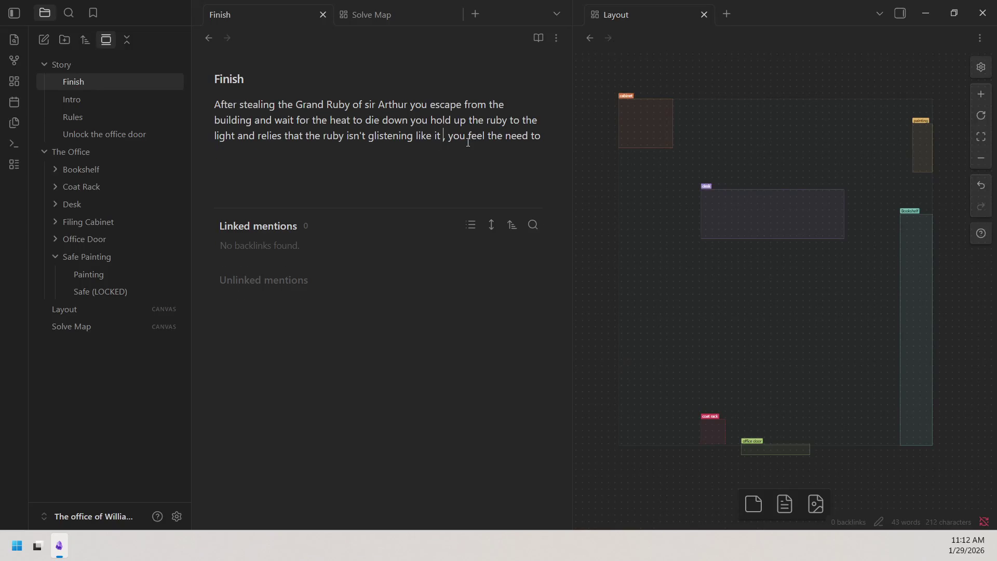
type("should")
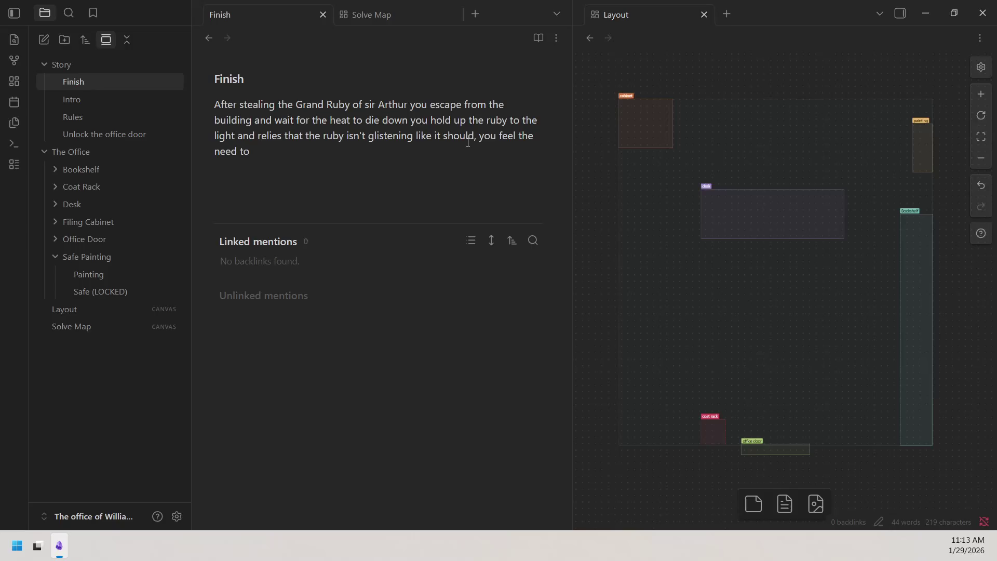
left_click(477, 136)
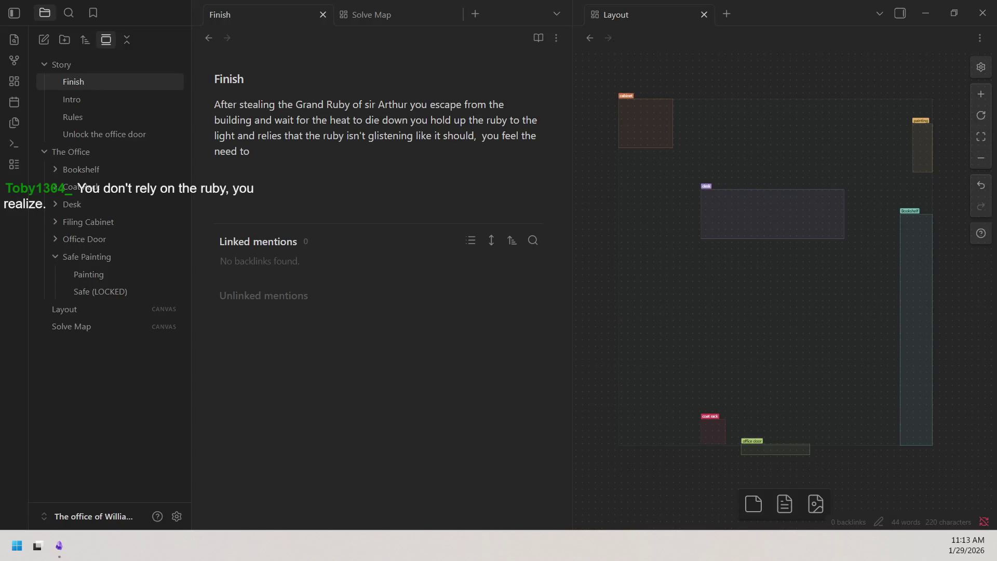
Step: Replace the word "relies" with "realize"
left_click_drag(257, 137, 282, 140)
left_click(261, 134)
left_click_drag(258, 136, 282, 140)
double_click(283, 139)
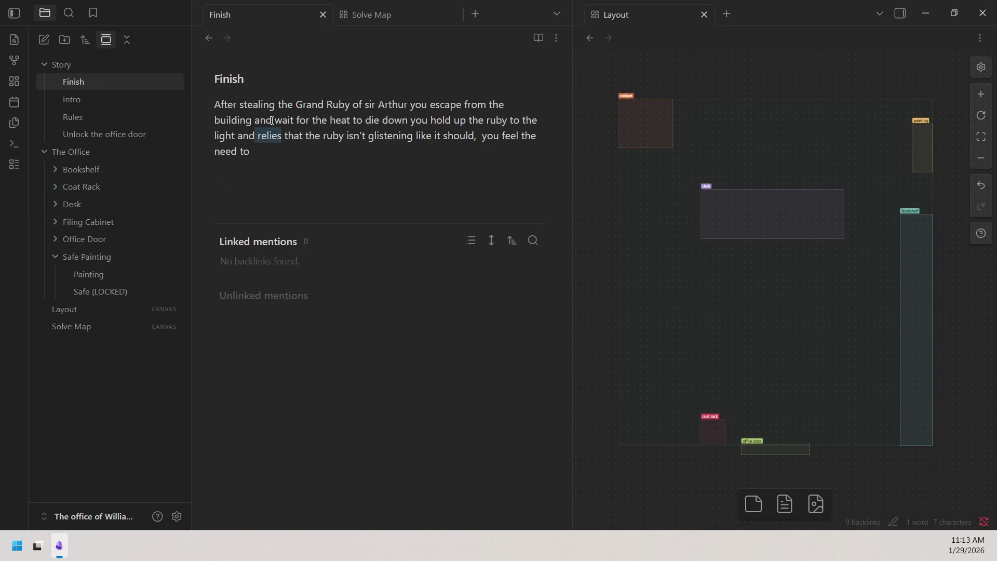
type("real")
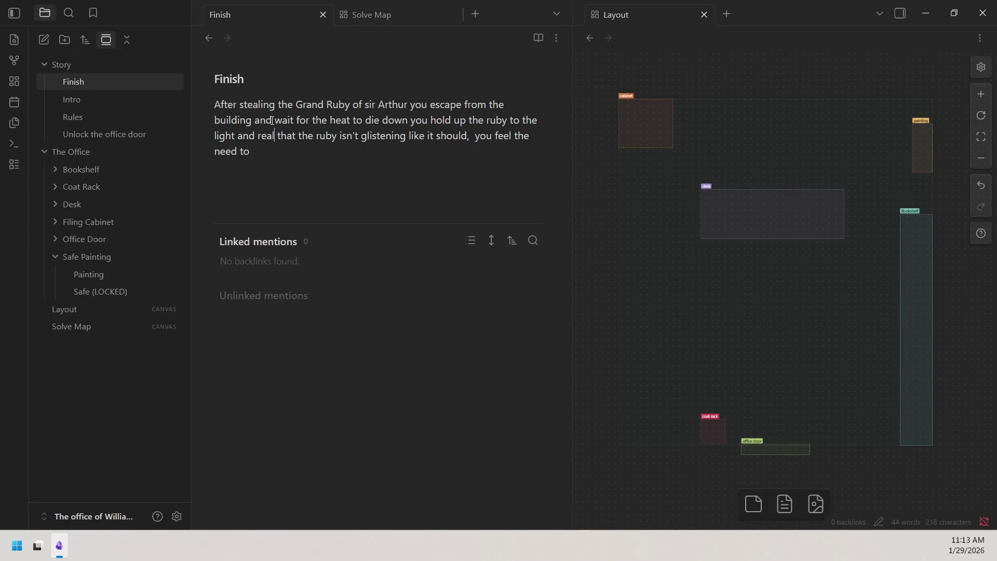
type("ize")
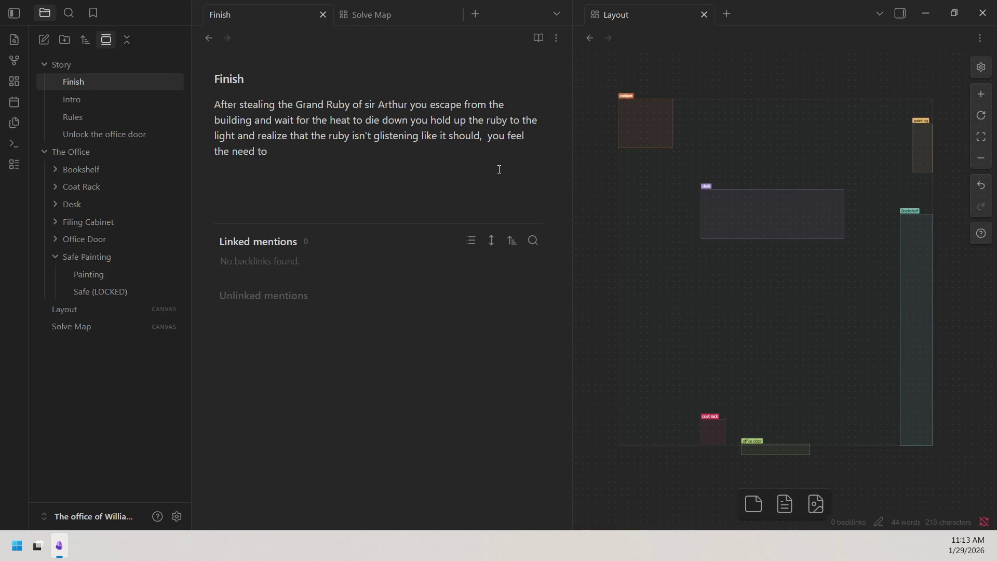
Step: Remove the extra space after "should,"
double_click(483, 136)
key("shift+Left")
key("BackSpace")
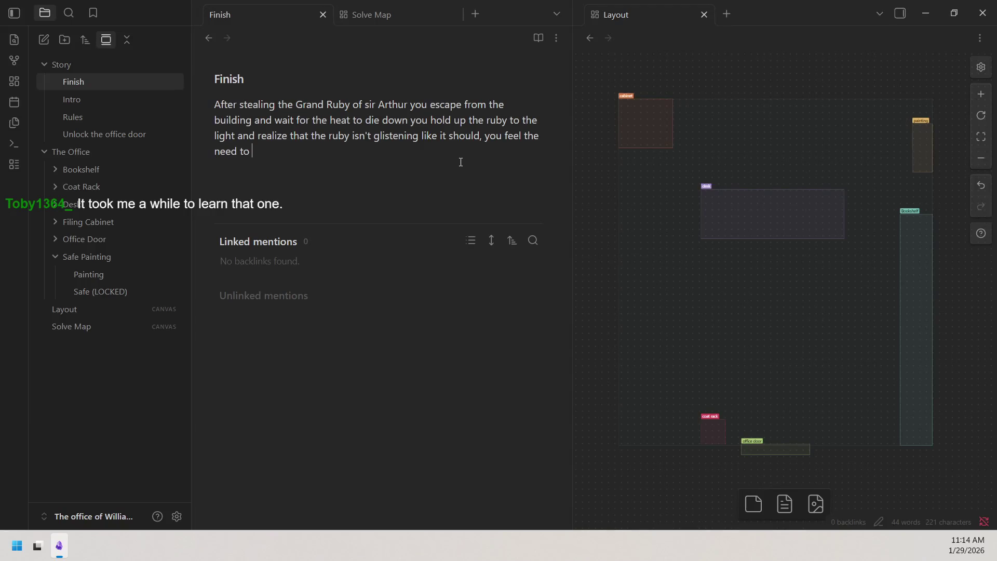
type("try")
Step: Continue with "test if its real and knowing that it shouldn't scar…", discarding abandoned wording
key("BackSpace")
key("BackSpace")
key("BackSpace")
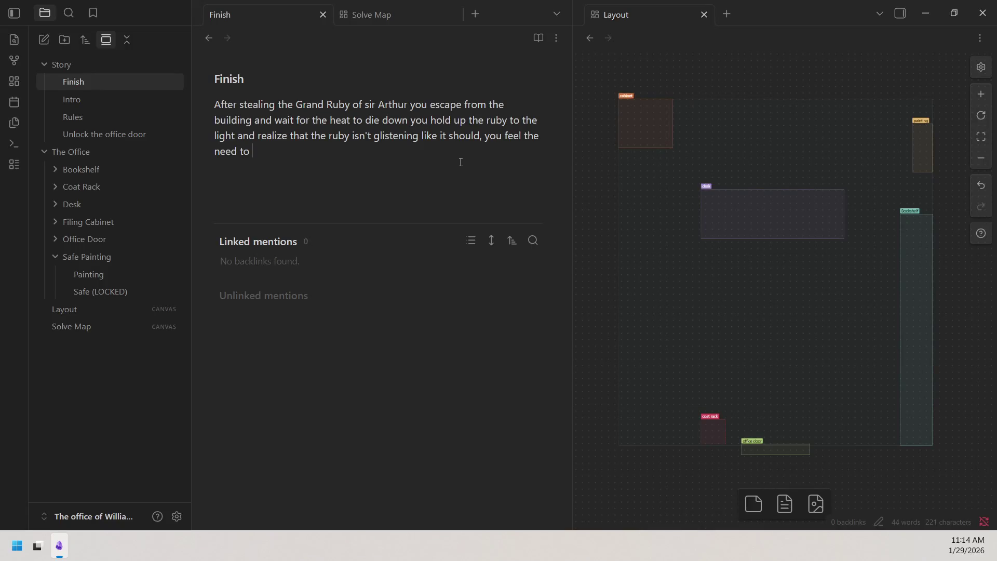
type("do a")
key("BackSpace")
key("BackSpace")
key("BackSpace")
key("BackSpace")
type("test ")
type("if it")
key("BackSpace")
type("s rea;")
key("BackSpace")
type("l")
type(" and knowing that")
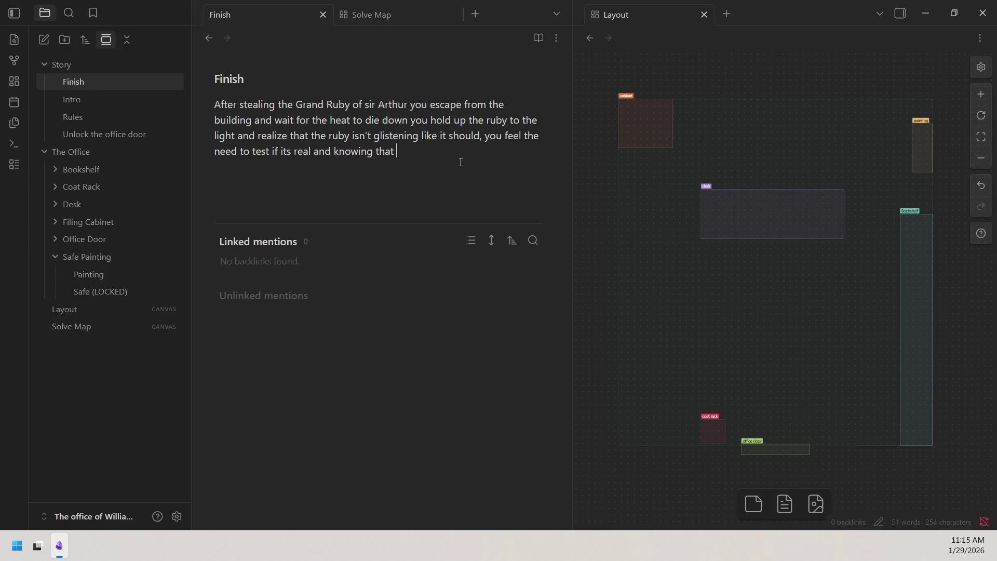
type("it shou")
type("ldnt so")
key("BackSpace")
key("BackSpace")
key("BackSpace")
key("BackSpace")
type("'t scar")
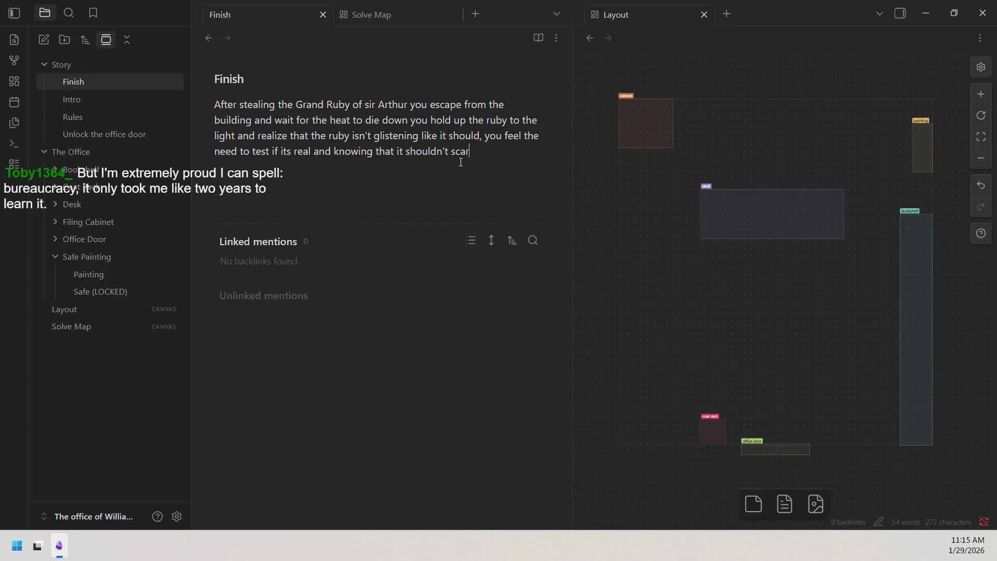
type("atch")
Step: Accept the spellcheck suggestion turning "scaratch" into "scratch"
right_click(474, 153)
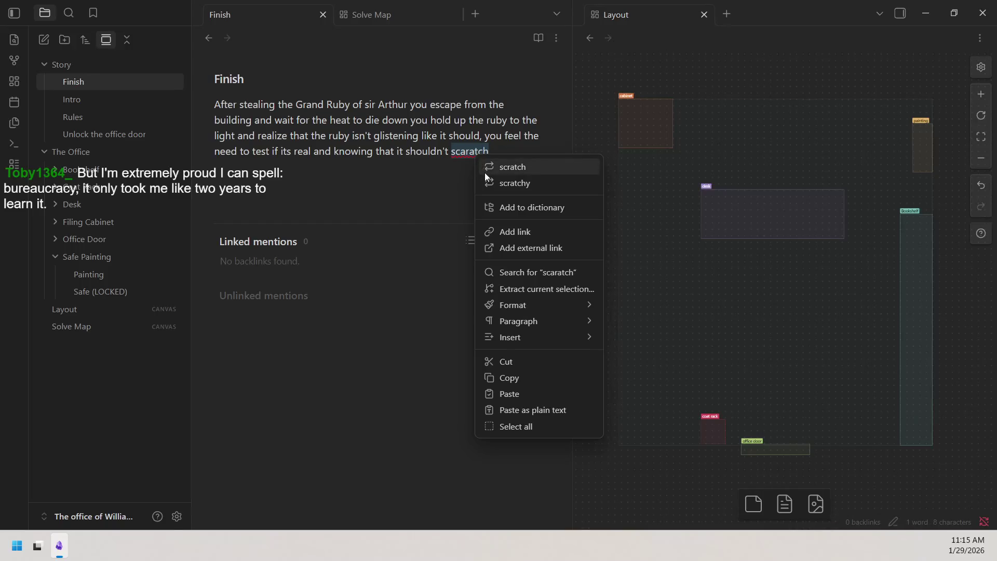
left_click(500, 168)
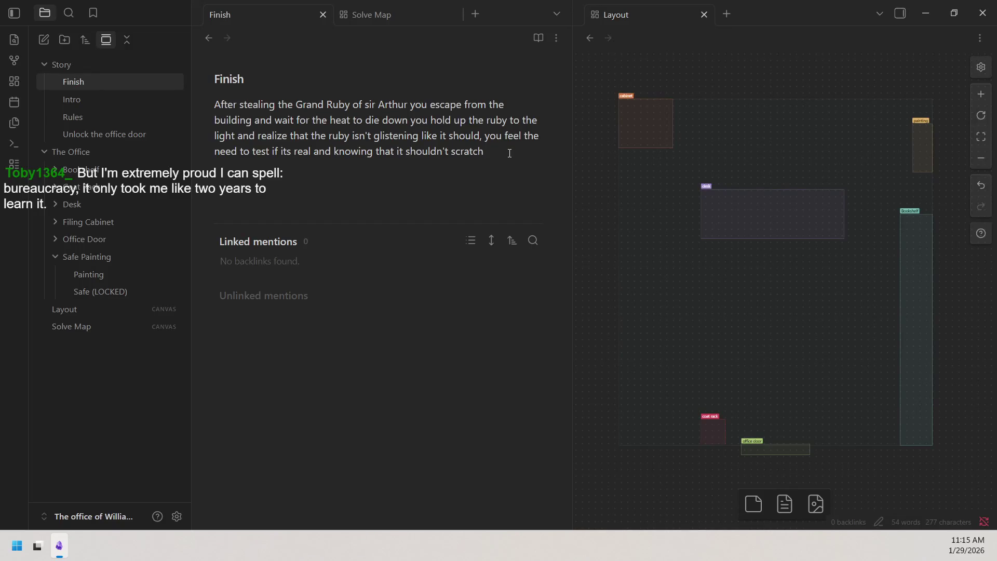
type("if you scrape it with a key ")
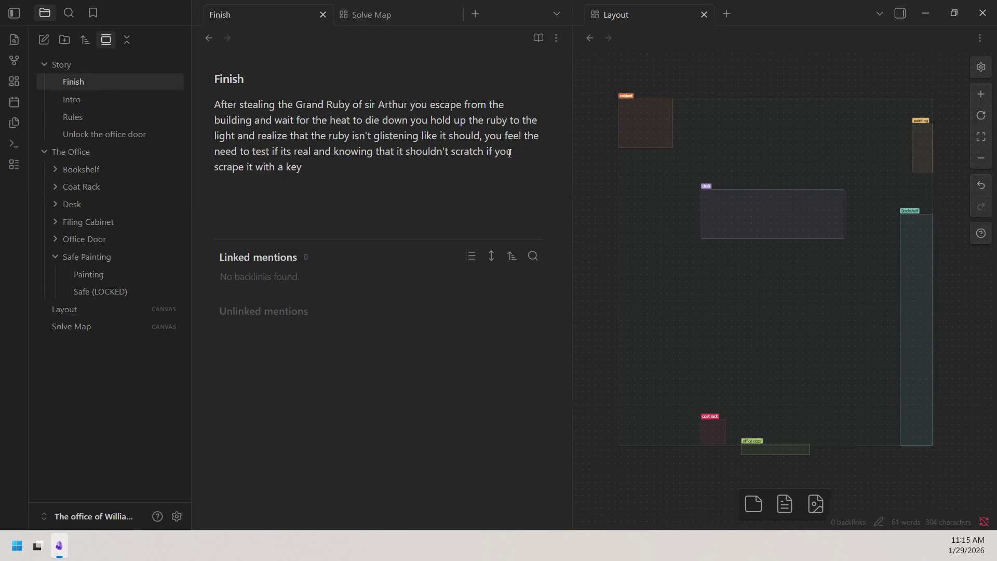
type("you pull a")
Step: Finish the sentence: pull out your key to test if it really is a ruby, ending with a period
key("BackSpace")
type("out your ")
type("ke")
type("y")
type("and")
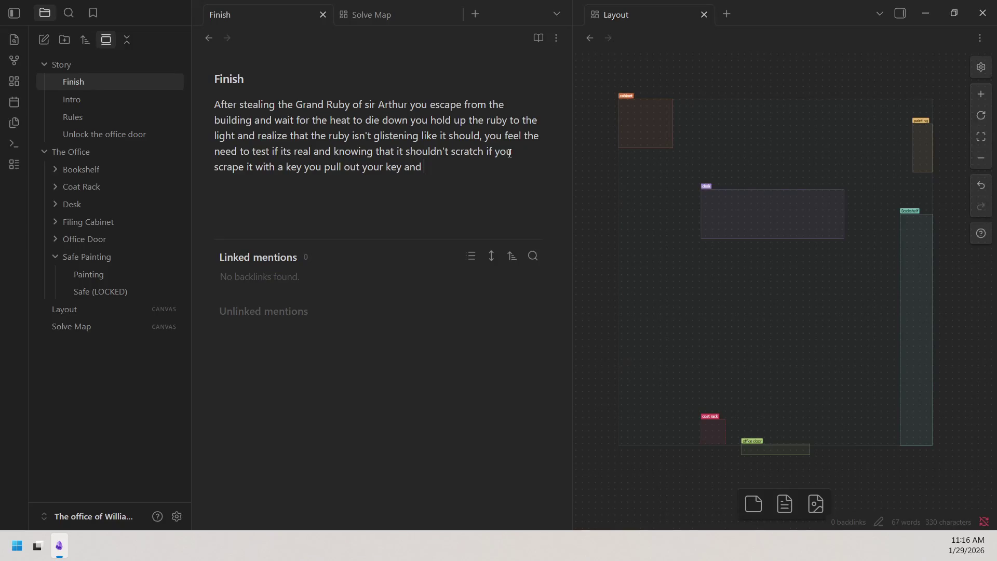
type("test")
type("if it real")
type("y i")
key("BackSpace")
key("BackSpace")
key("BackSpace")
type("ly is ")
type("a ")
type("R")
key("BackSpace")
type("ruby,")
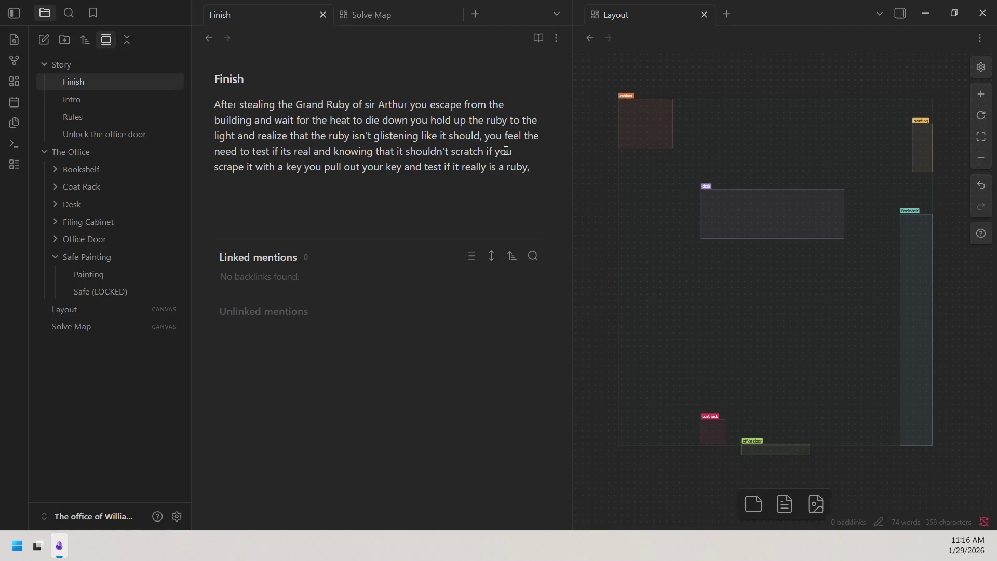
key("BackSpace")
type(".")
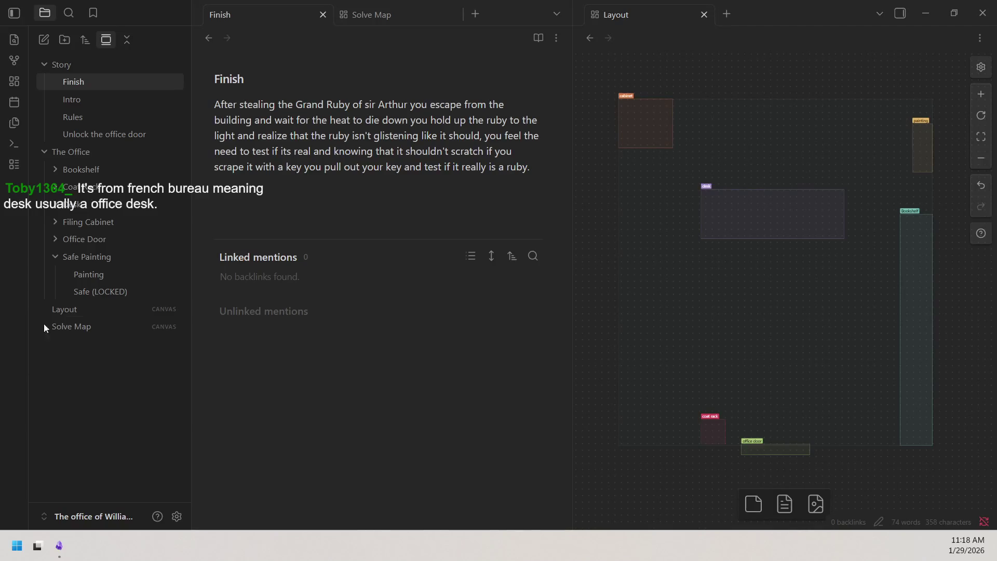
left_click(542, 174)
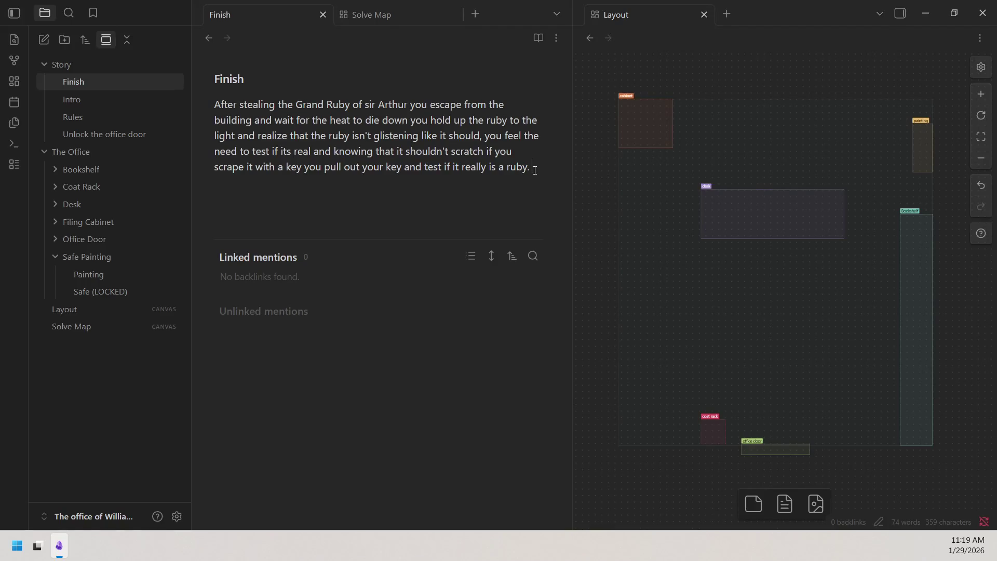
key("Return")
type("after ")
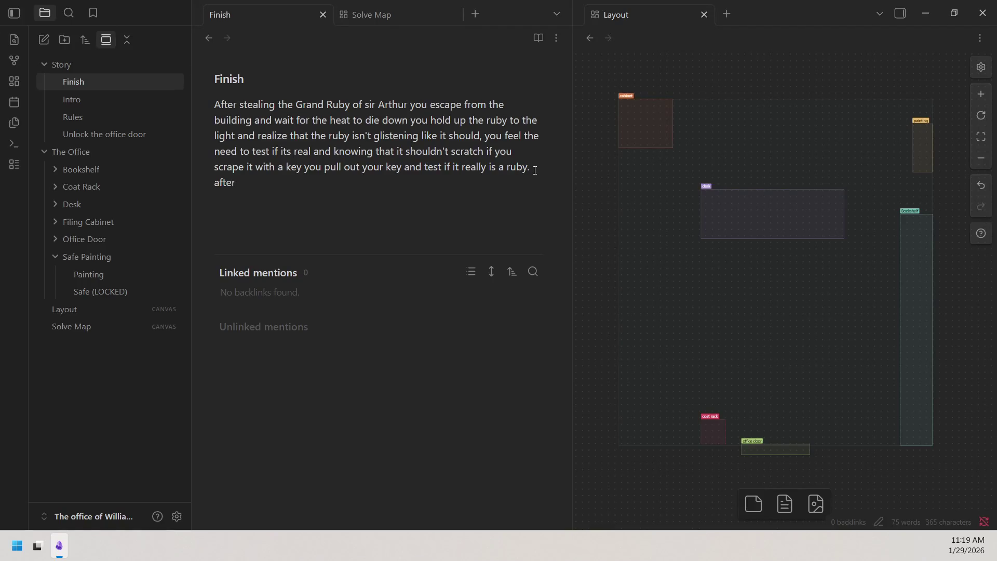
type("scaping")
Step: Start a new line "after scraping the serface", fixing "scaping" to "scraping"
key("BackSpace")
key("BackSpace")
key("BackSpace")
key("BackSpace")
key("BackSpace")
type("raping ")
type("the s")
type("erfa")
key("BackSpace")
key("BackSpace")
key("BackSpace")
key("BackSpace")
type("er")
type("face")
right_click(323, 184)
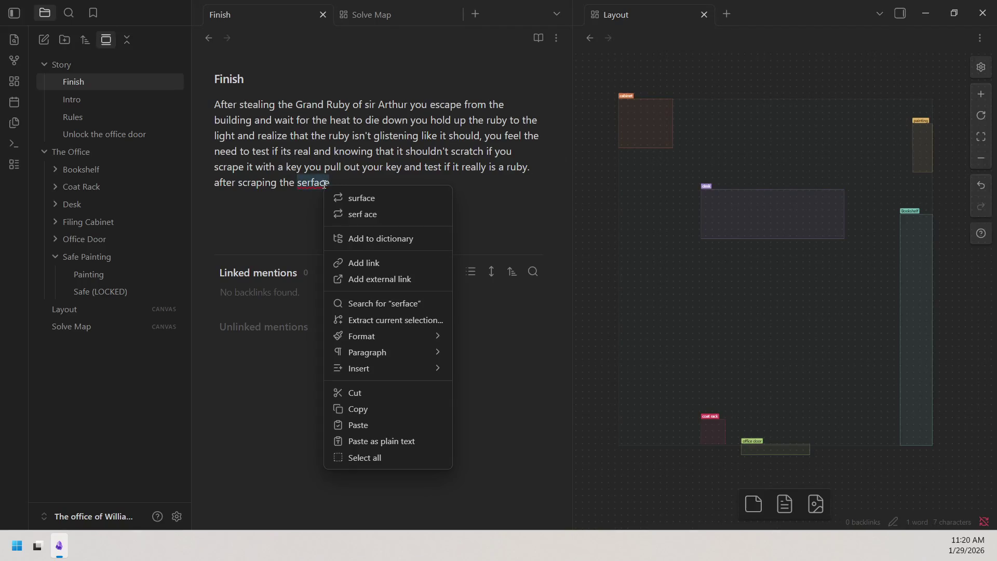
Step: Accept the spellcheck suggestion turning "serface" into "surface"
left_click(372, 200)
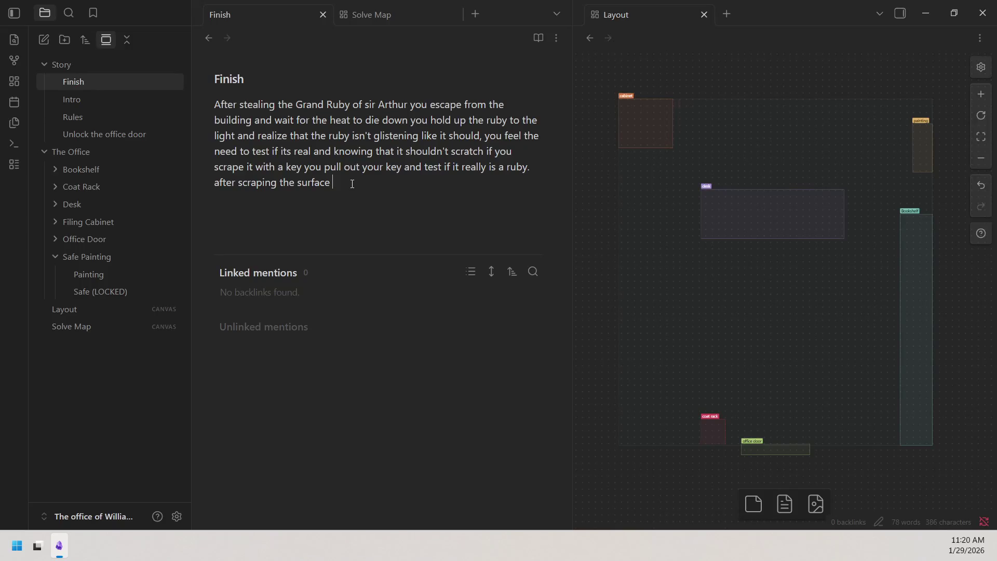
type("with ")
type("your ")
type("key")
Step: Adjust the wording around "after scraping" and "scratch" toward "if you scrape"
left_click(237, 186)
type("attempting")
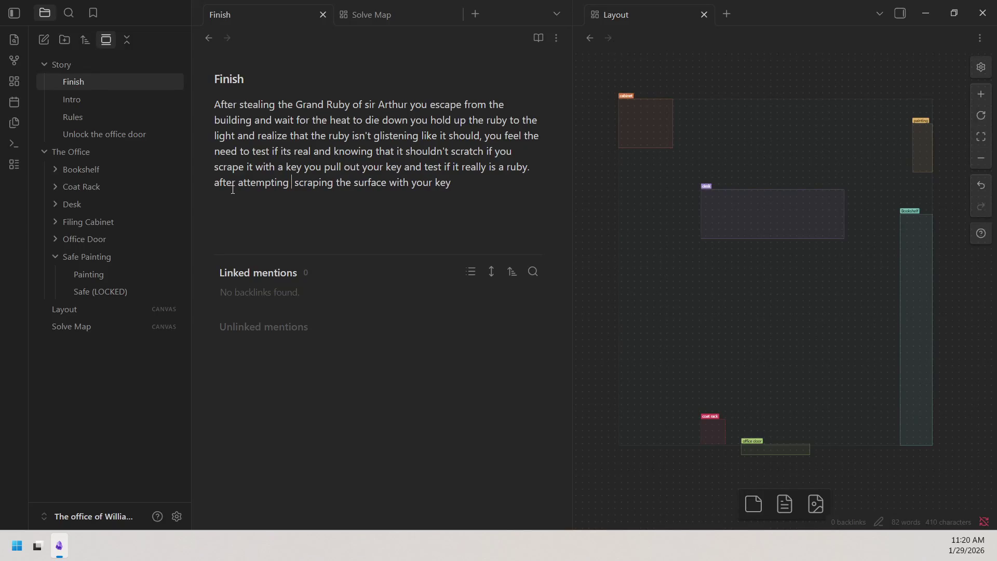
type(" to")
left_click_drag(344, 184, 330, 184)
type("e")
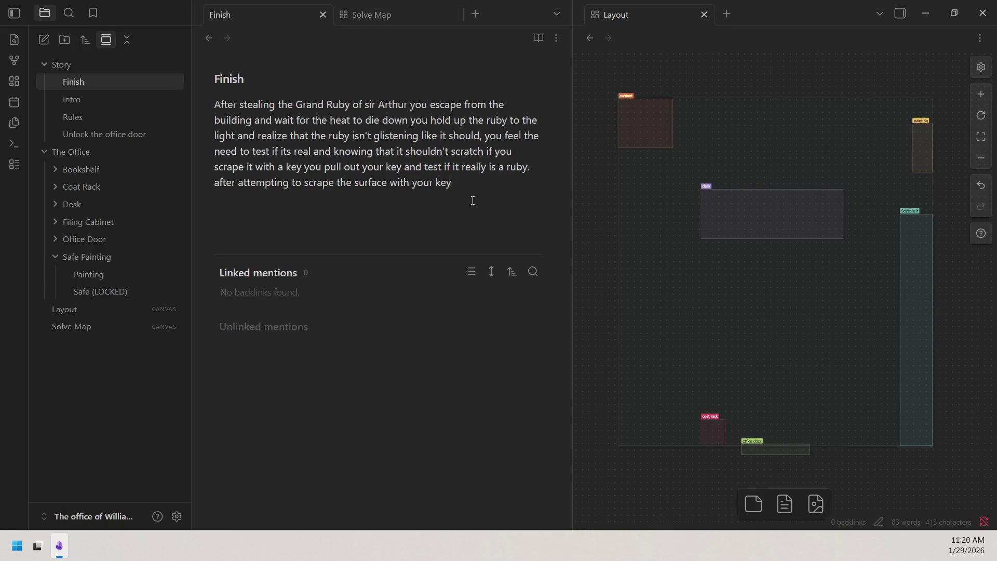
type("you see")
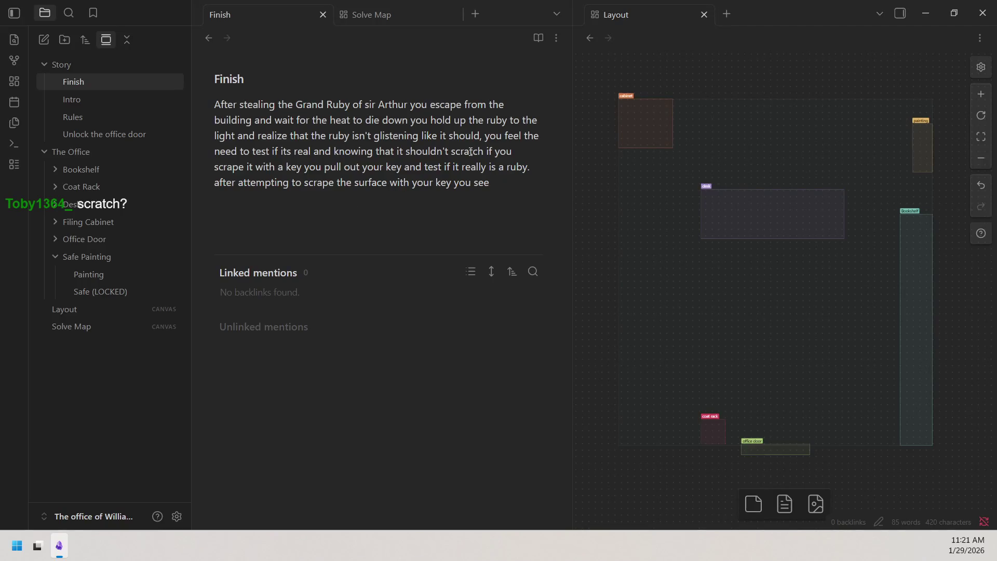
left_click_drag(451, 152, 483, 153)
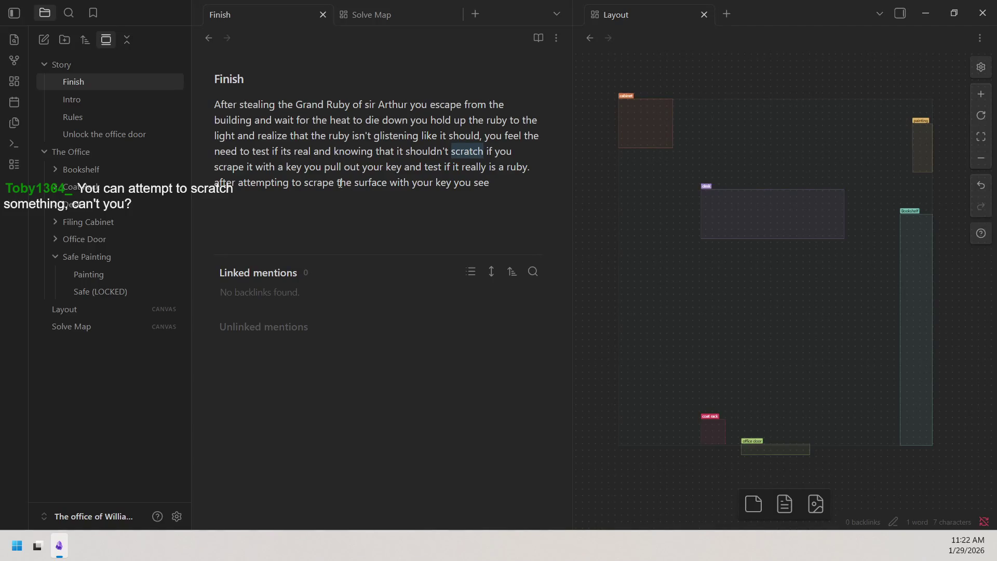
left_click(310, 158)
type(",")
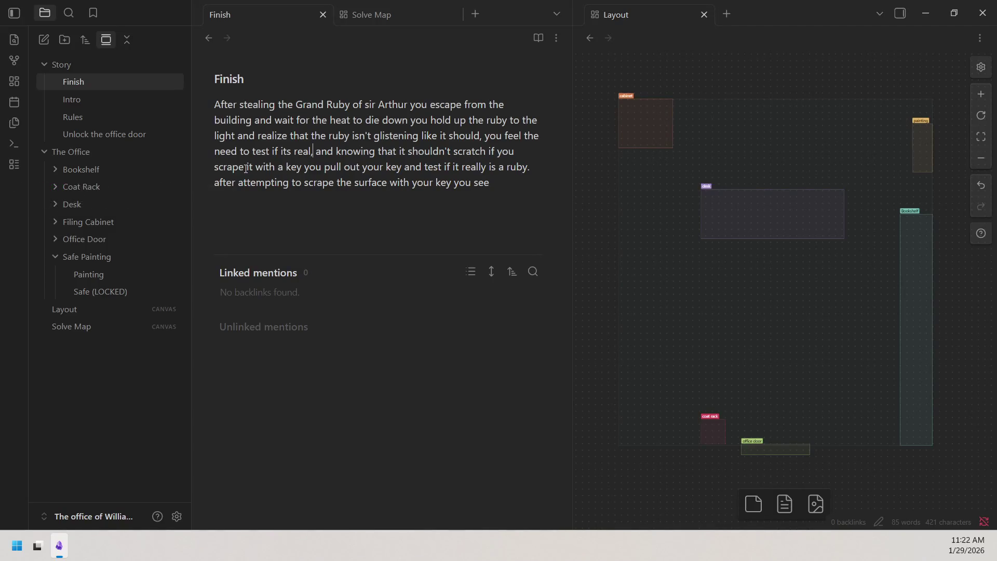
left_click_drag(247, 168, 512, 152)
left_click(515, 152)
Step: Replace "it with a" with "your" and delete the repeated "your key", adding " it," after "scrape"
left_click_drag(284, 167, 247, 169)
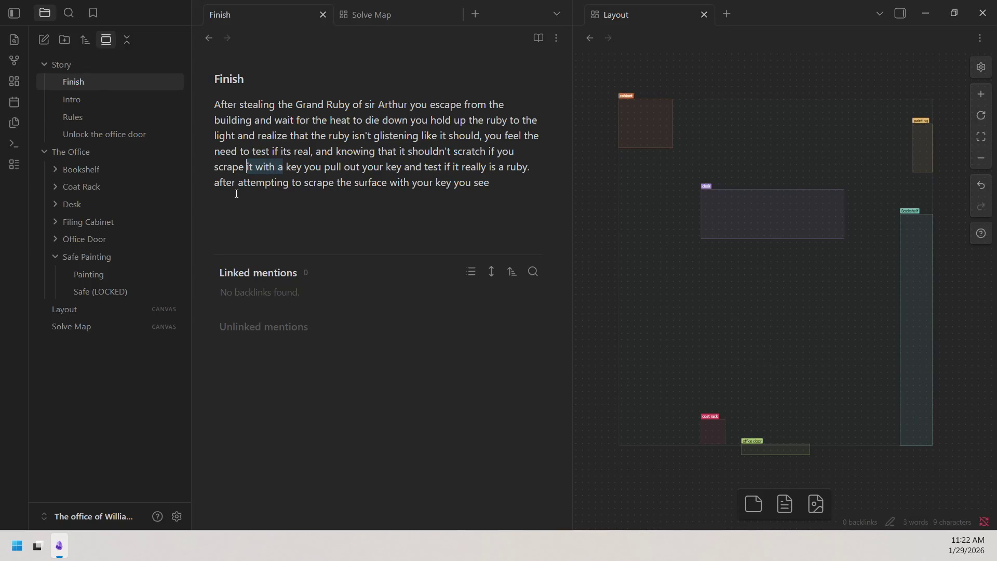
type("your")
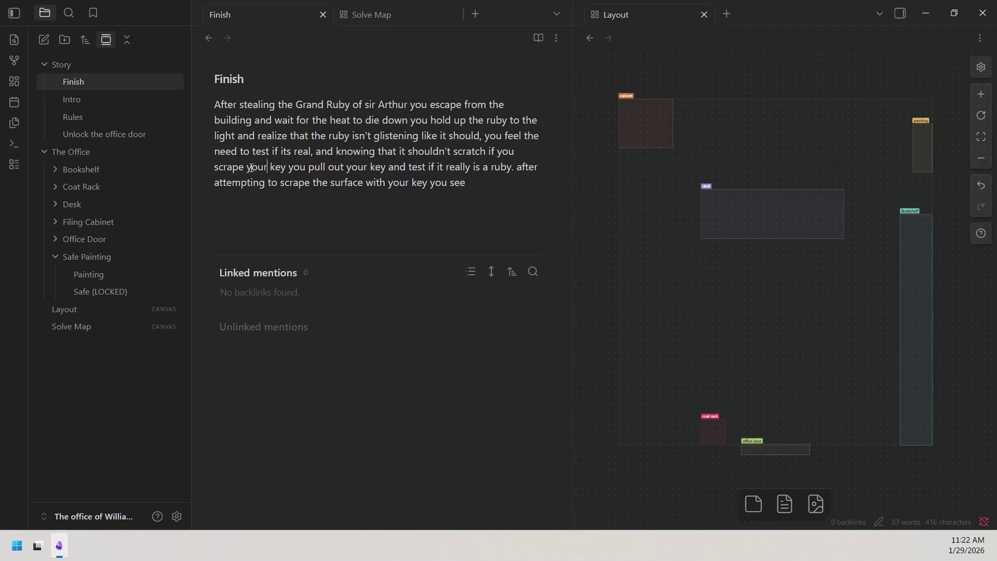
left_click_drag(248, 168, 287, 168)
key("BackSpace")
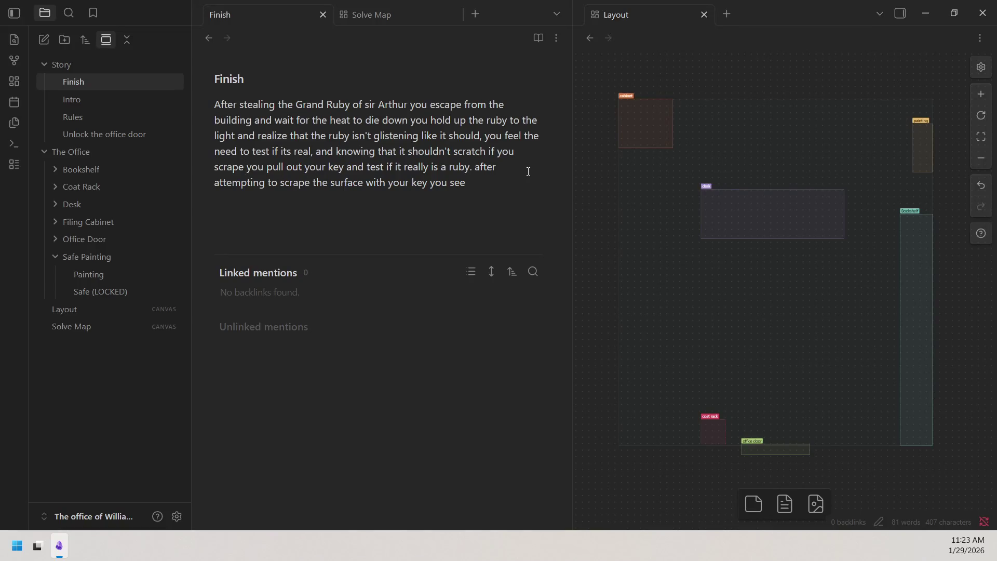
type("it,")
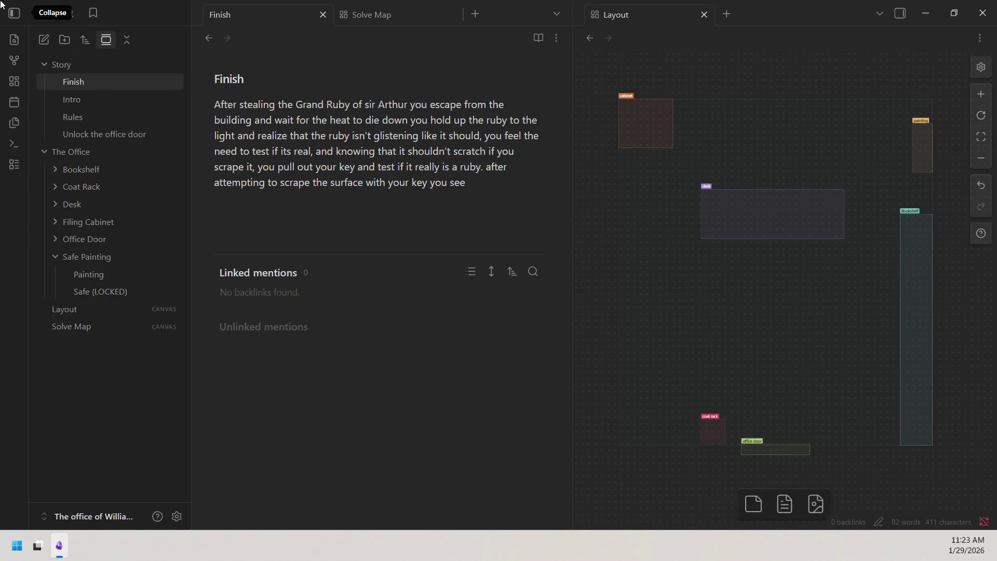
key("Right")
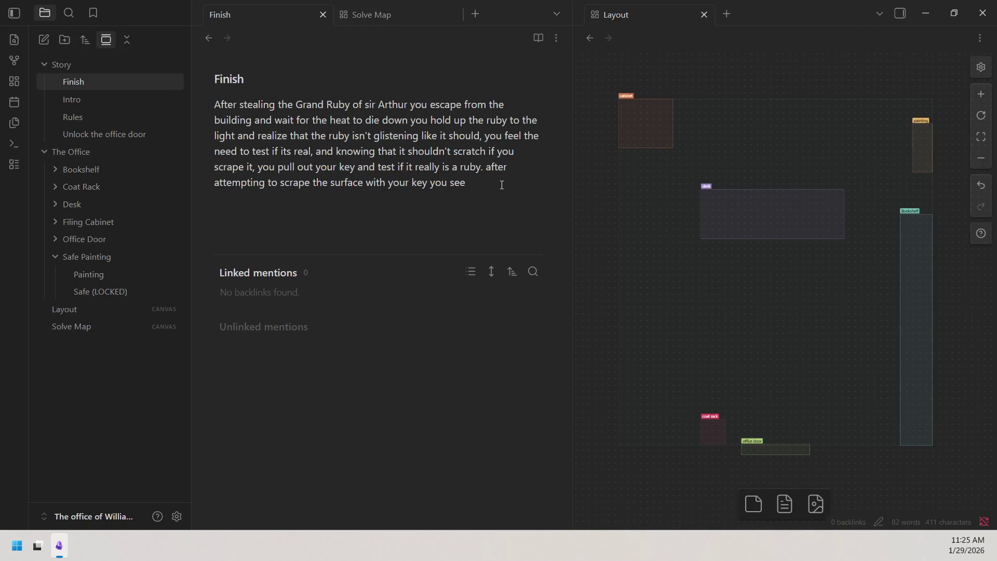
type("a small")
type(",")
Step: Write ", you see a small scratch conferming" and correct it to "confirming", then add " your suspition"
key("Right")
key("Right")
key("Right")
key("Right")
key("Right")
key("Right")
type("scratch ")
type("conferming")
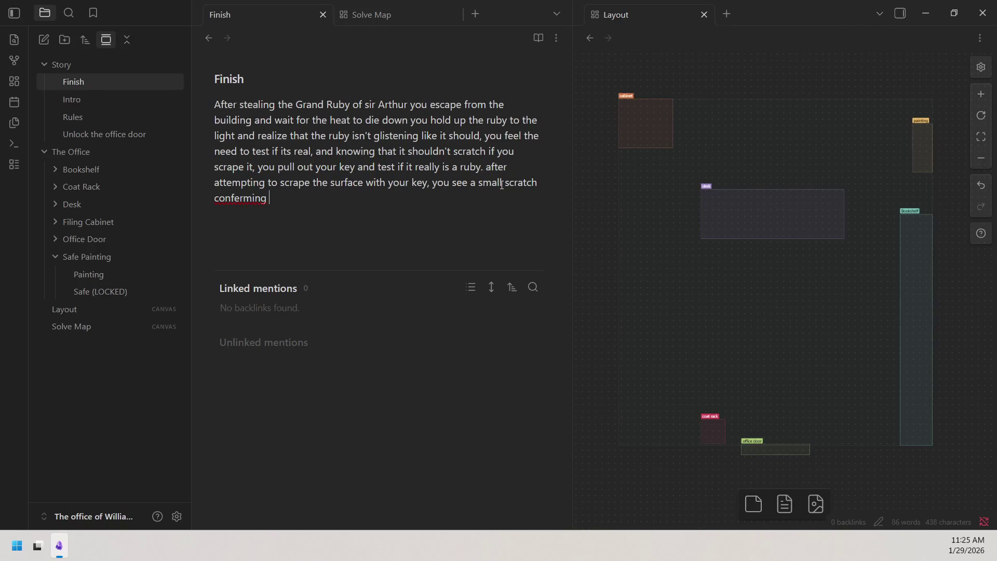
right_click(234, 199)
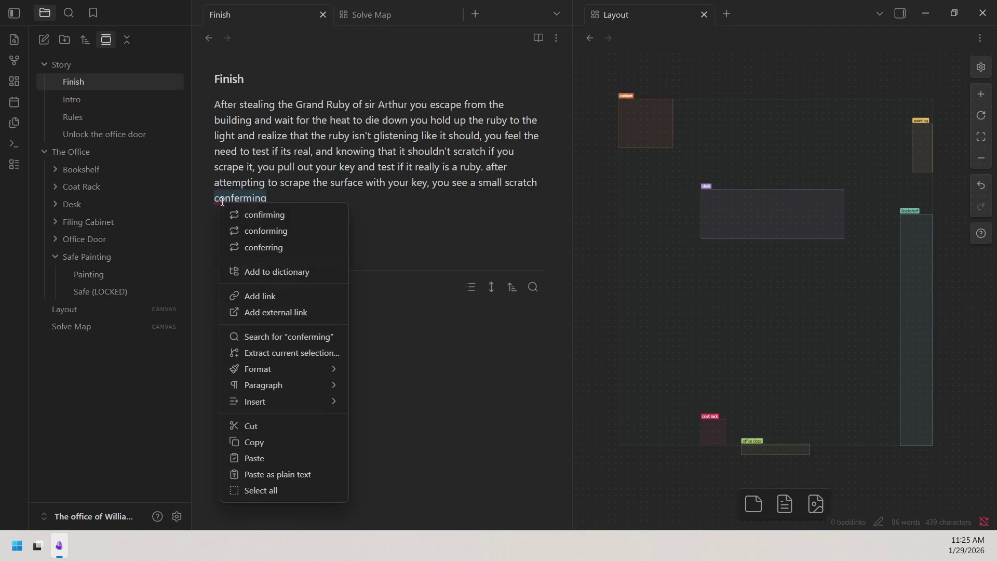
left_click(271, 215)
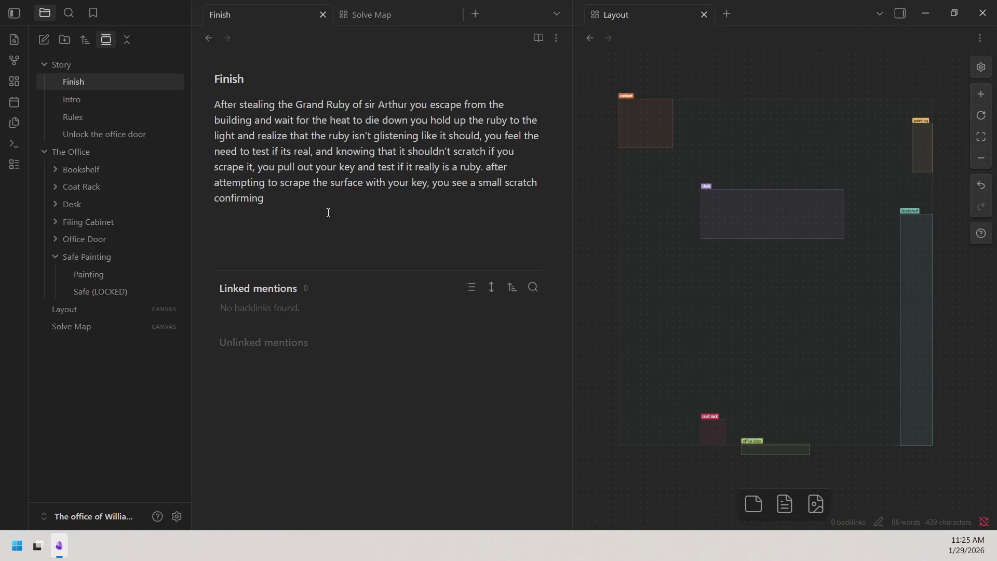
type("your ")
type("sus")
type("pition")
right_click(325, 199)
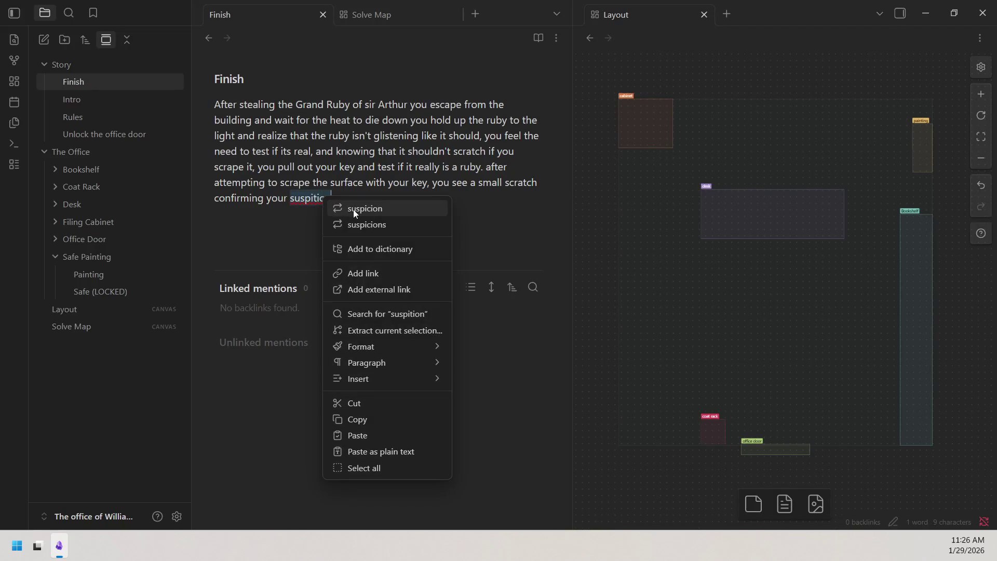
Step: Correct "suspition" to "suspicion" and finish with "that it is a fake."
left_click(351, 210)
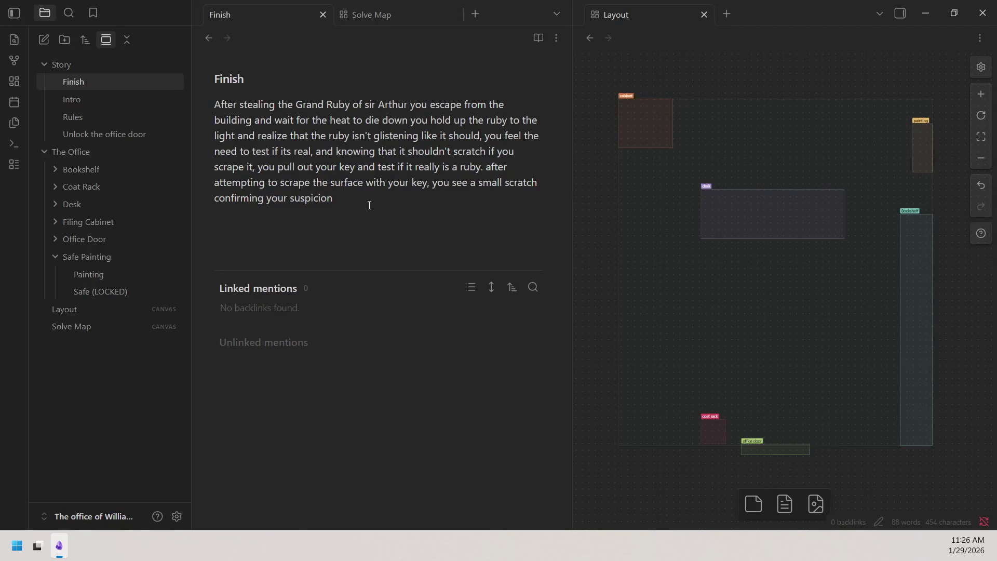
type("that")
type("it is a ")
type("fake.")
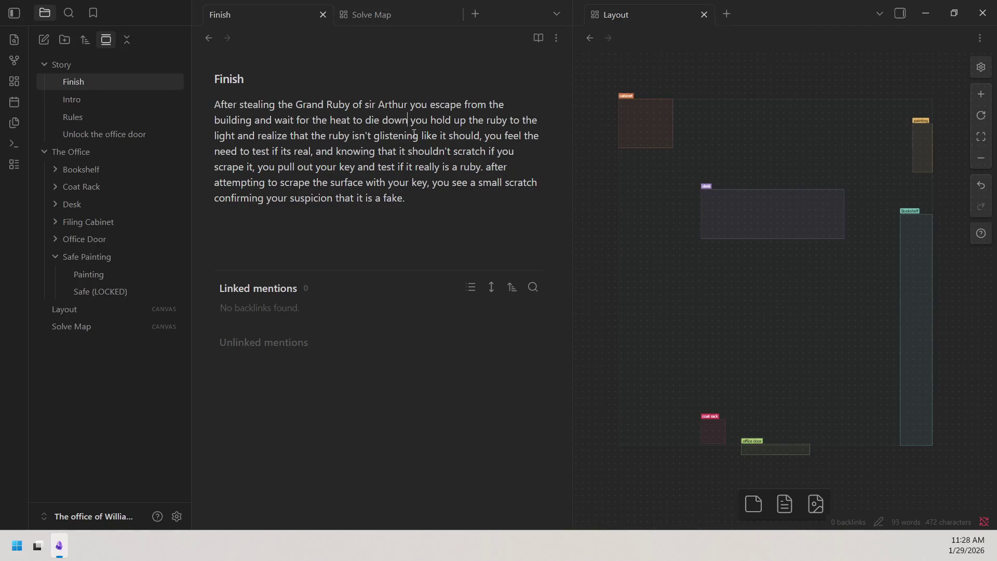
type(",")
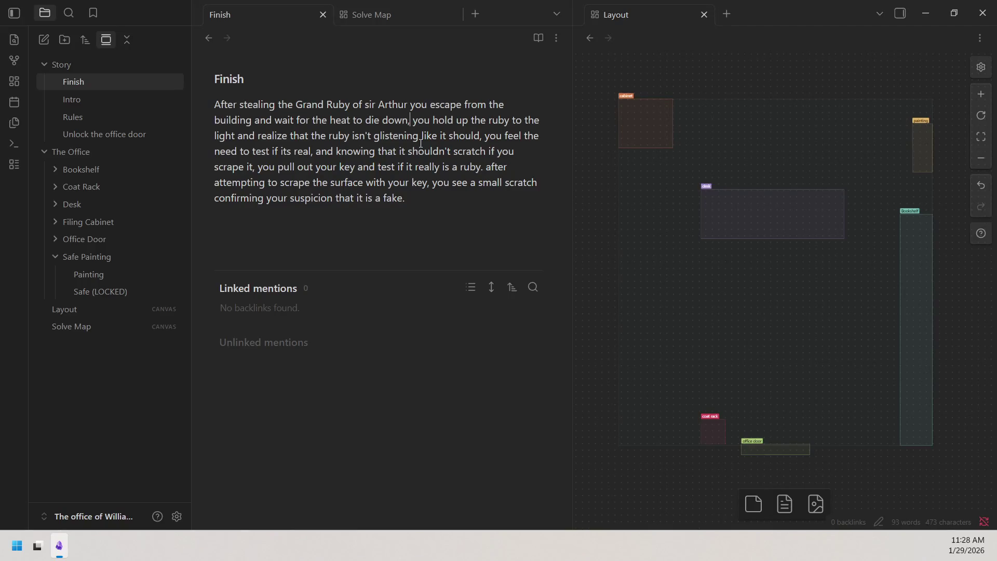
type(" well")
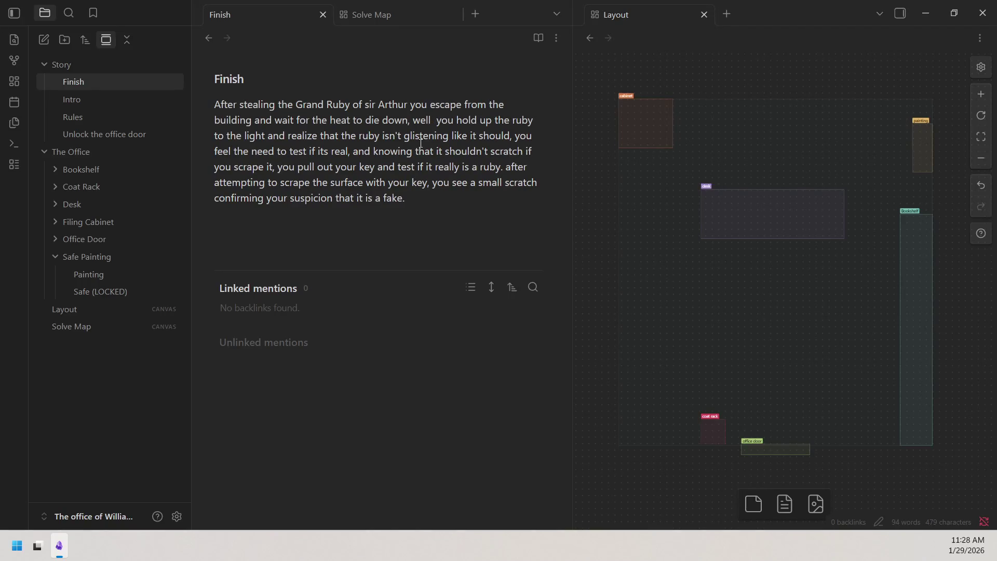
type(" in hi")
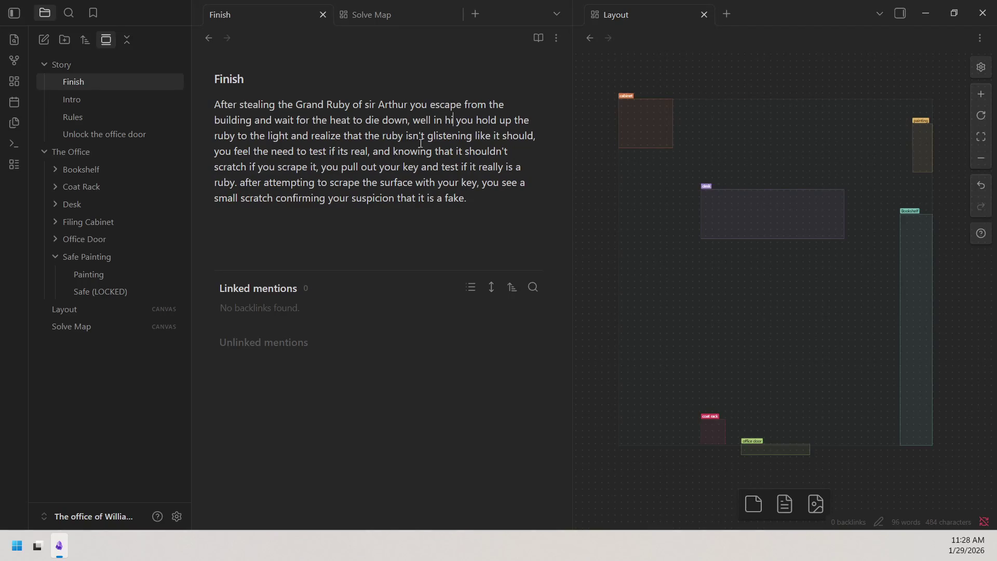
type("ding")
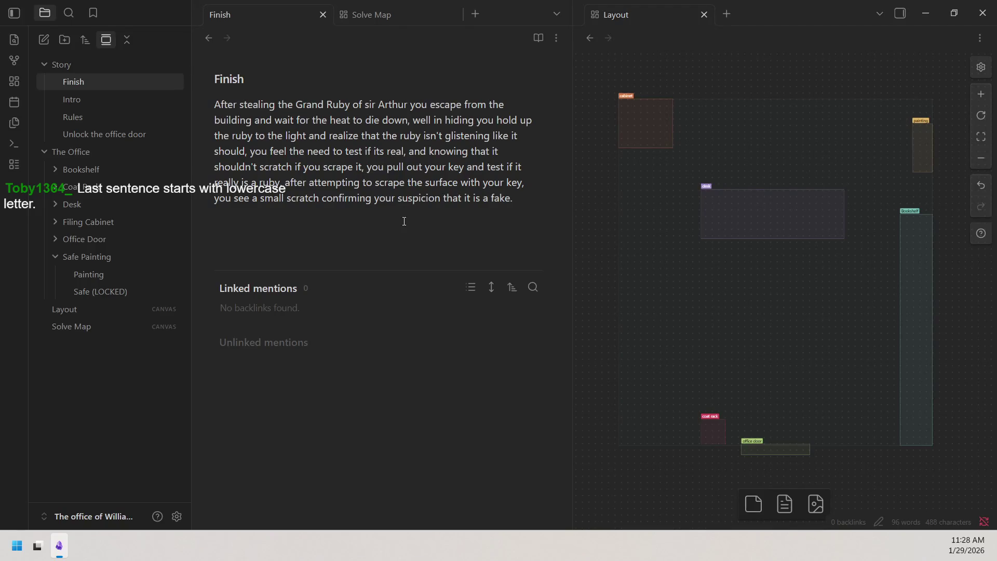
Step: Remove the comma after "ruby" so "After attempting to scrape the surface" starts a new sentence
left_click(291, 187)
key("BackSpace")
key("BackSpace")
key("BackSpace")
type(". A")
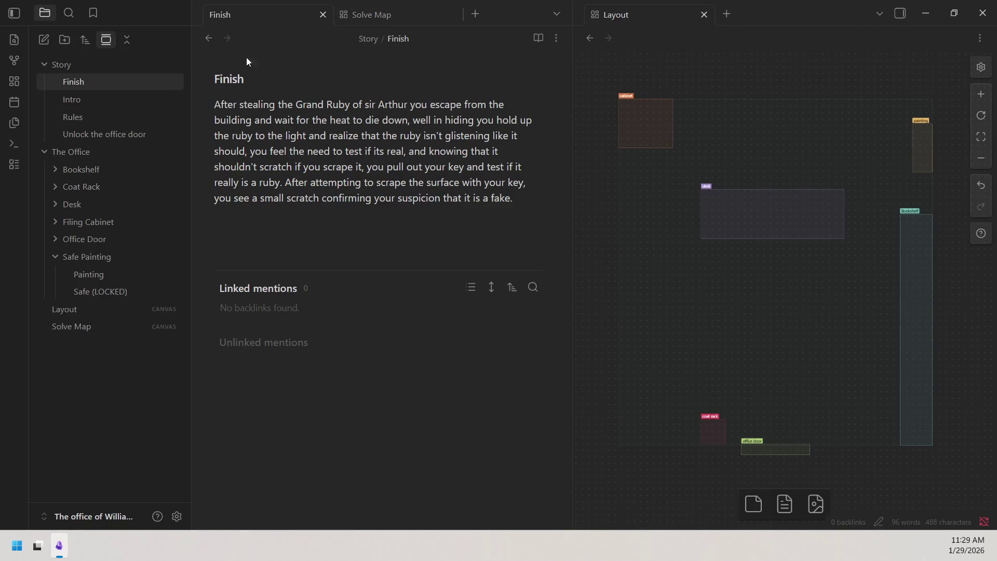
Step: Fix the stray extra "n" in the Finish title and copy the title text
left_click_drag(215, 79, 244, 78)
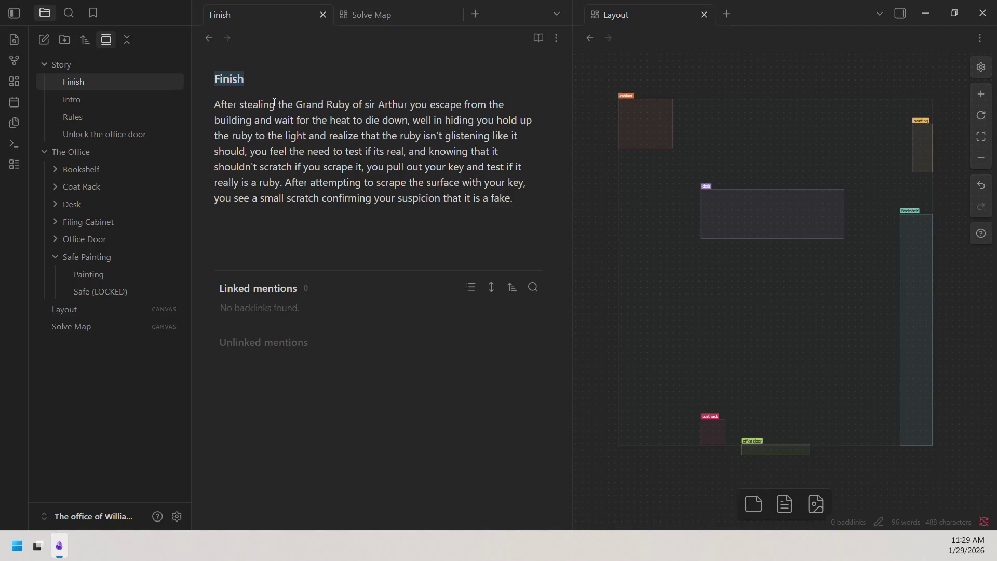
left_click(230, 79)
type("n")
key("BackSpace")
double_click(262, 73)
right_click(223, 81)
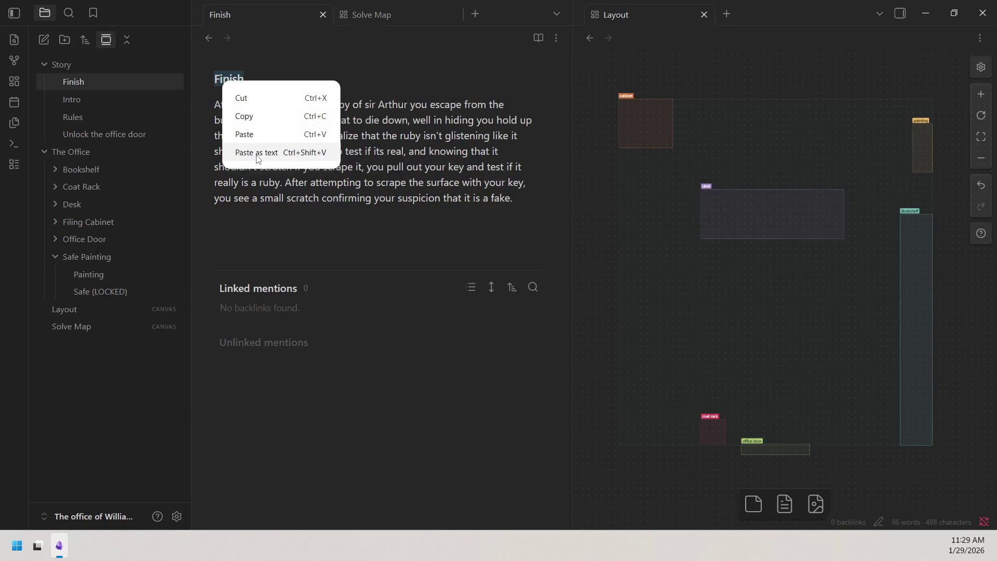
left_click(260, 117)
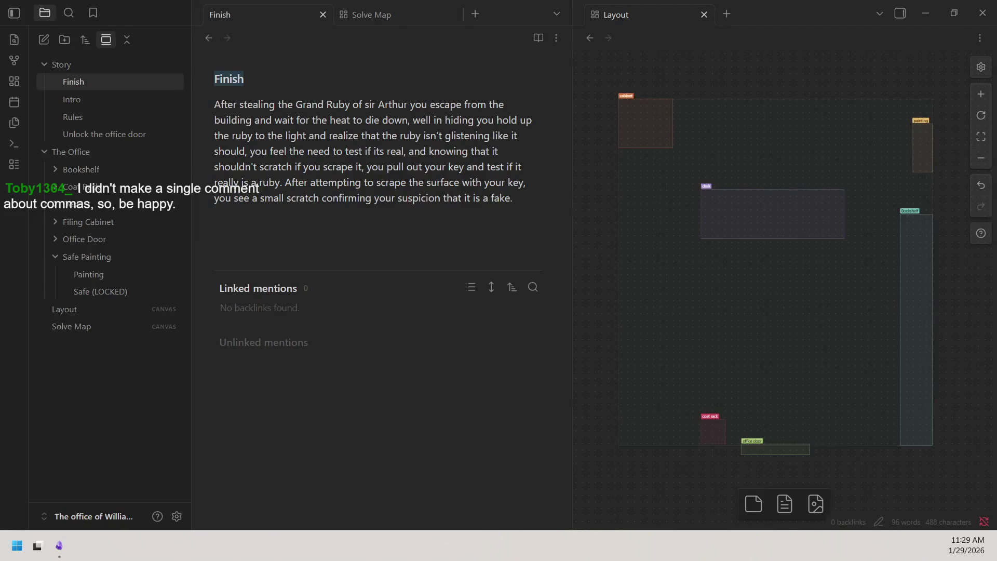
left_click(505, 201)
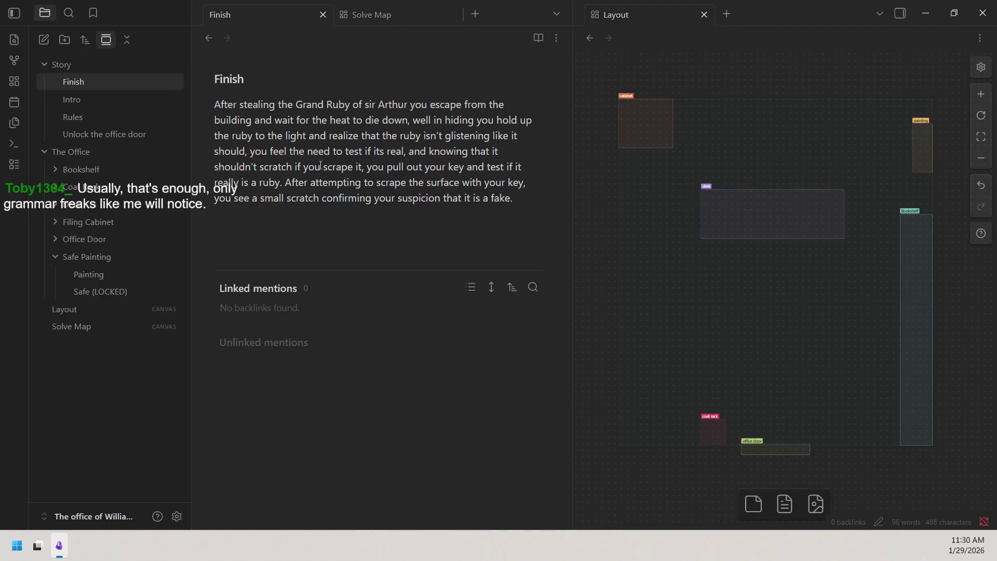
left_click(133, 153)
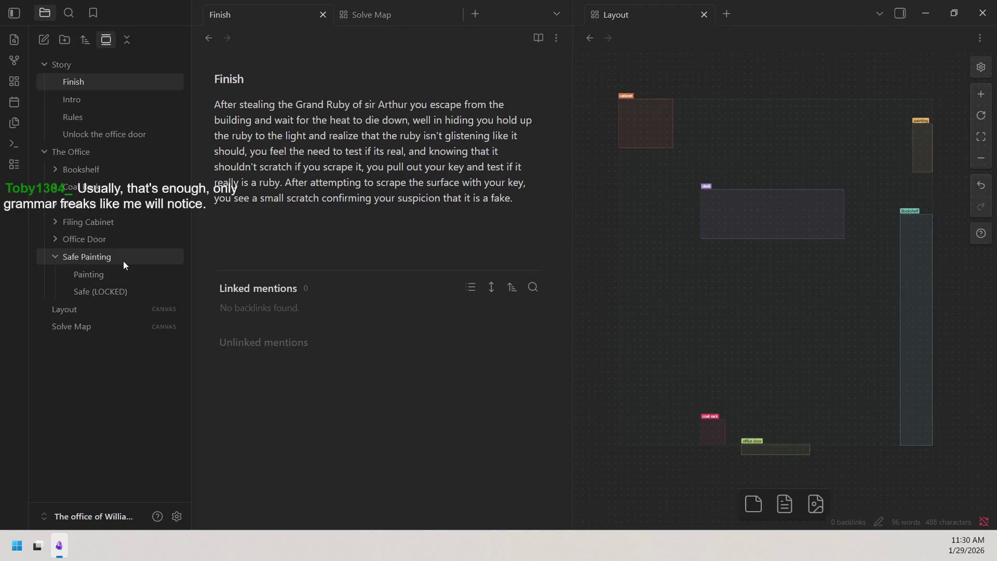
Step: Collapse The Office folder, then select the word "well" in the Finish note
left_click(138, 153)
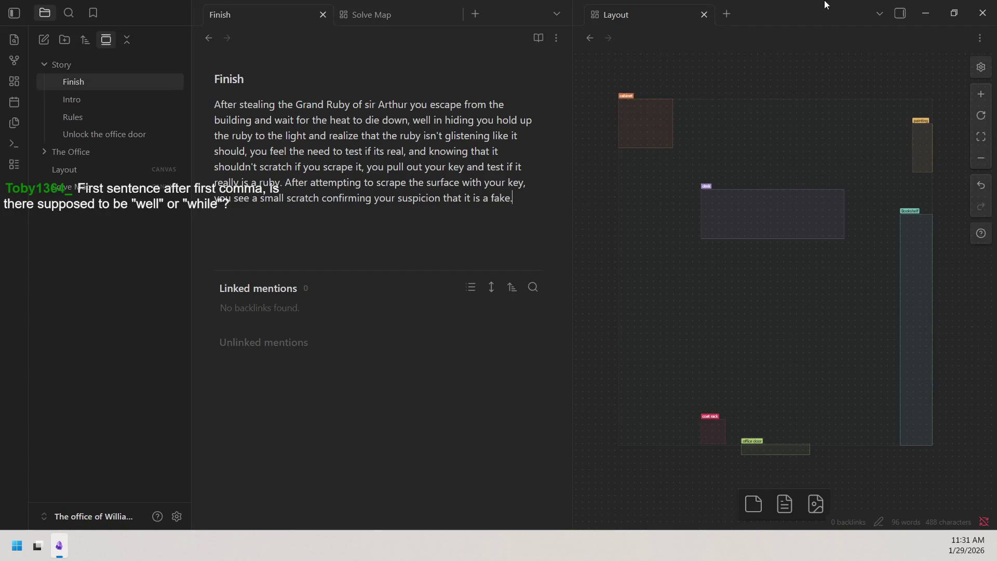
left_click(412, 121)
double_click(417, 122)
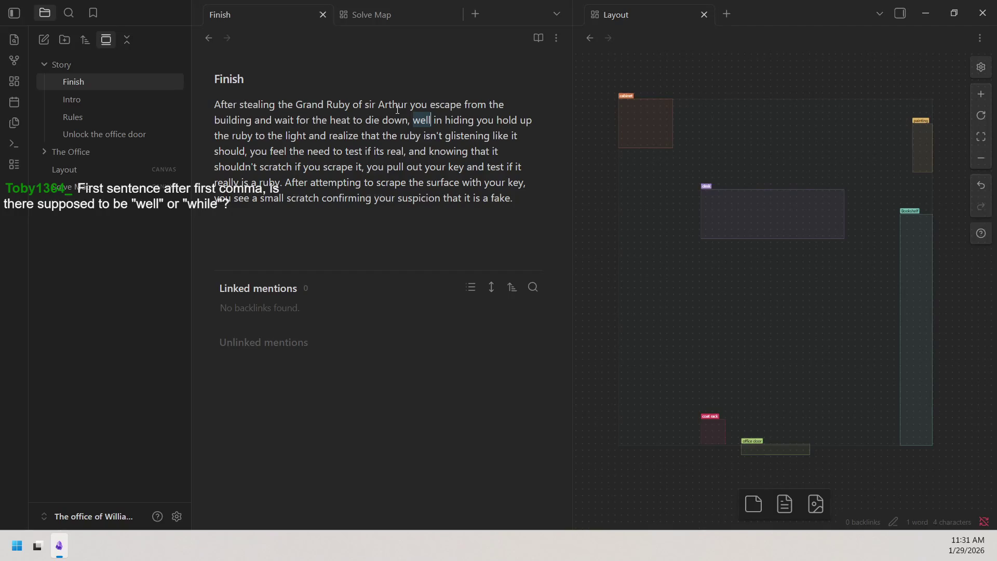
type("wh")
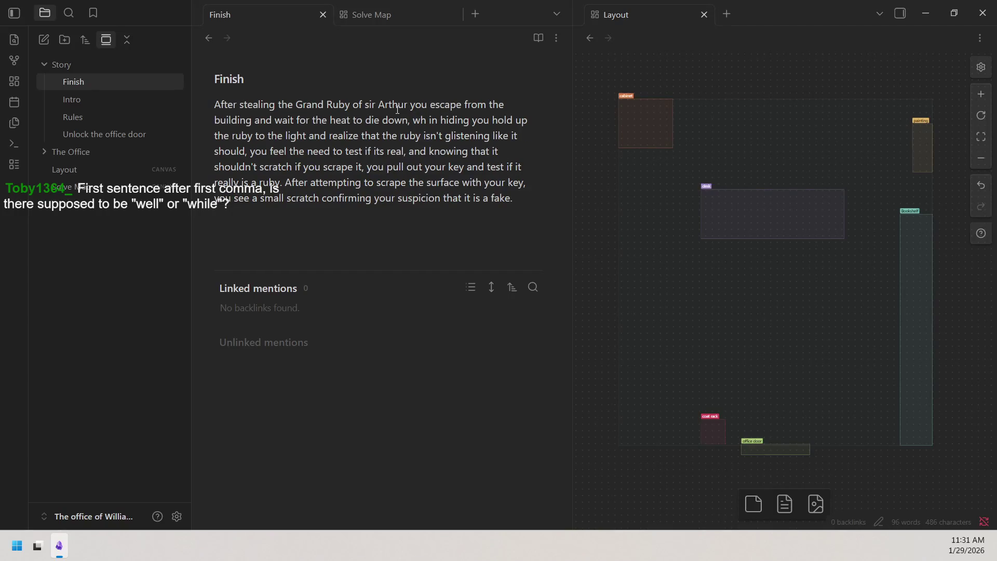
type("ile")
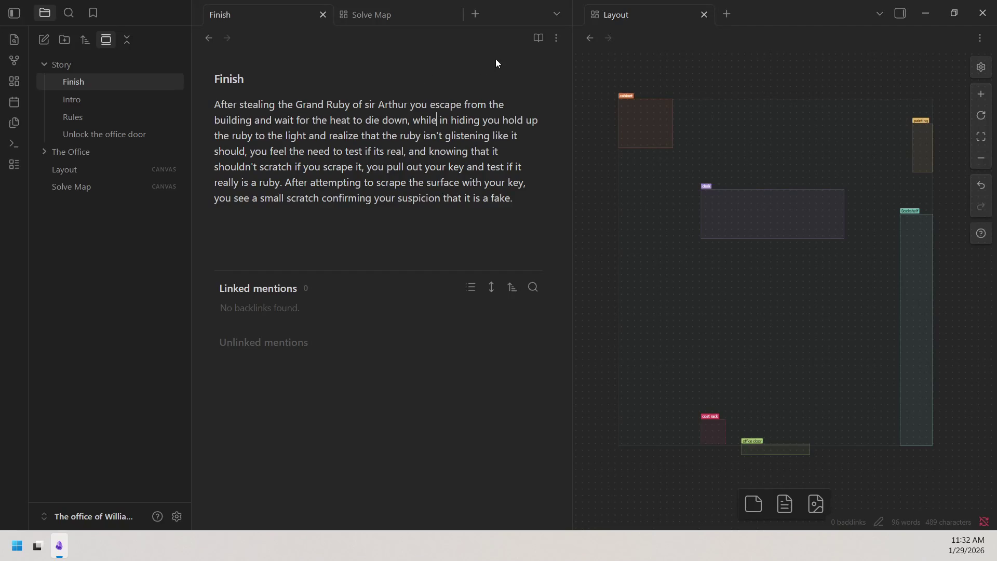
Step: Select the Layout canvas file in the file explorer
left_click(617, 16)
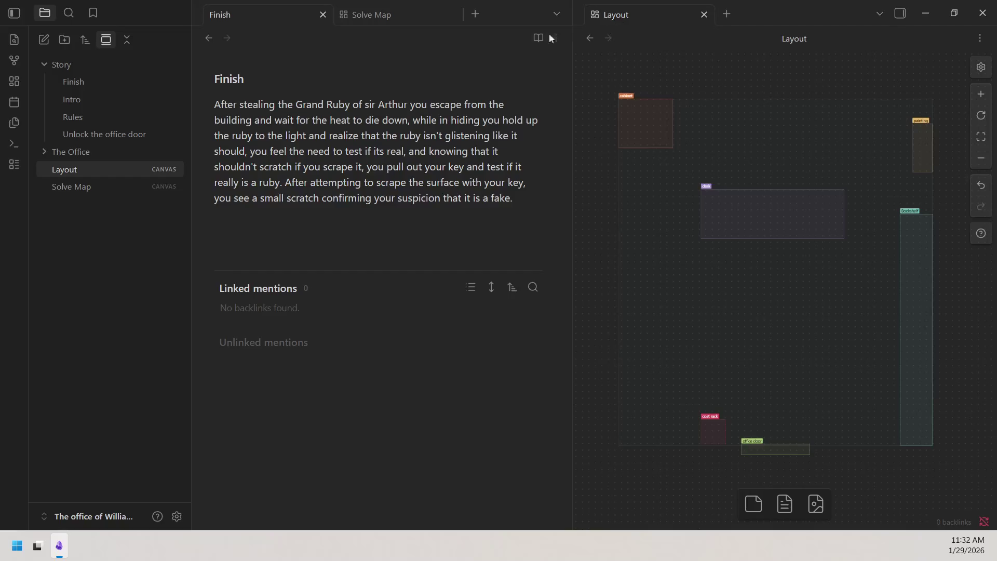
Step: Collapse the Story folder, show the Solve Map canvas, and place the caret after "hiding"
left_click(78, 69)
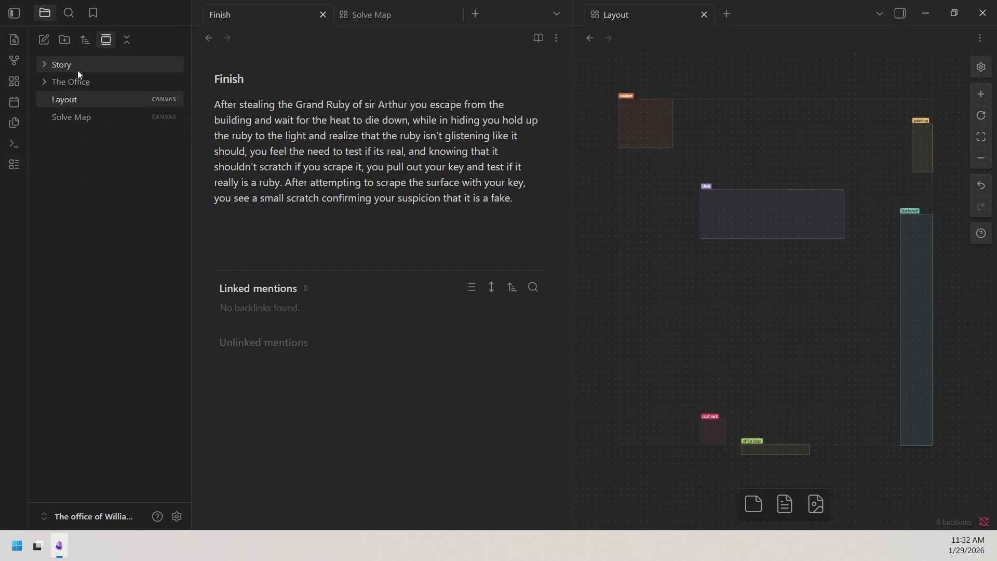
left_click(71, 117)
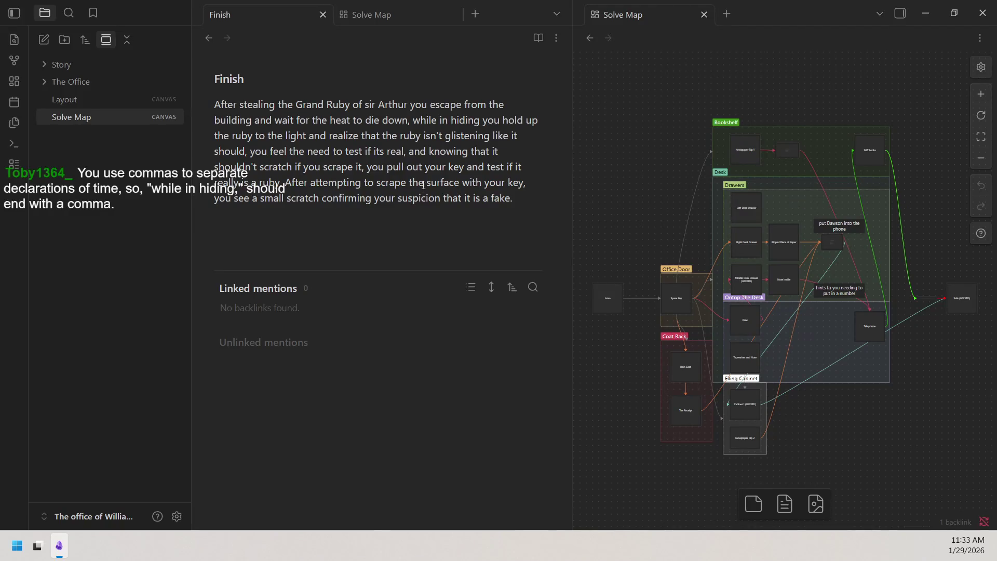
left_click(481, 120)
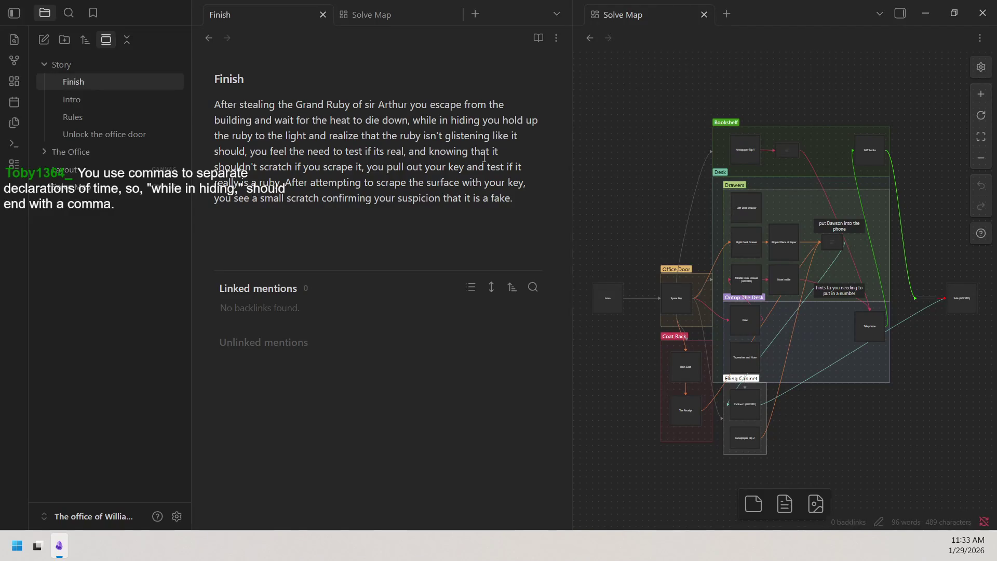
type(",")
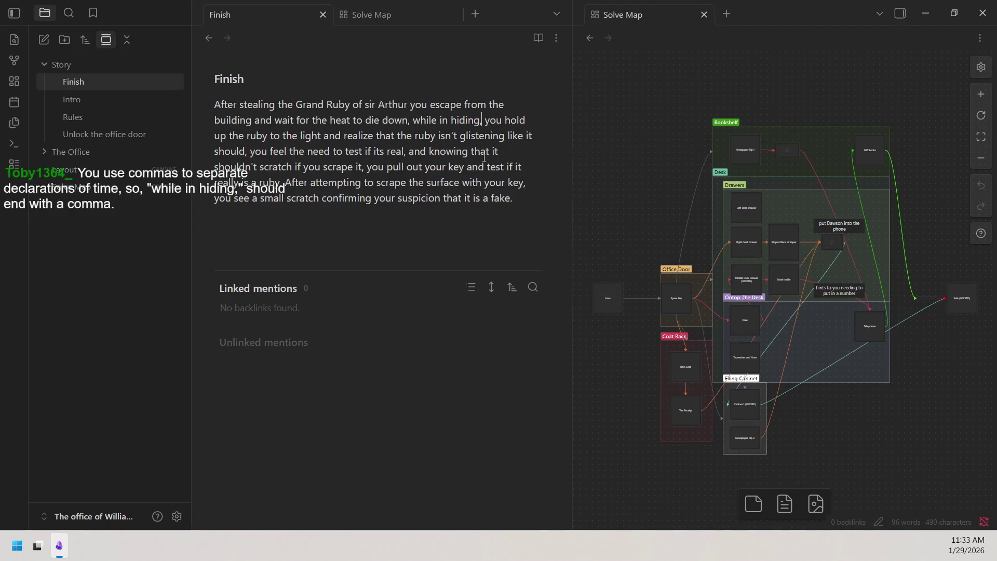
Step: Delete the comma after "down" in the Finish note's first sentence
left_click_drag(409, 121, 403, 123)
key("BackSpace")
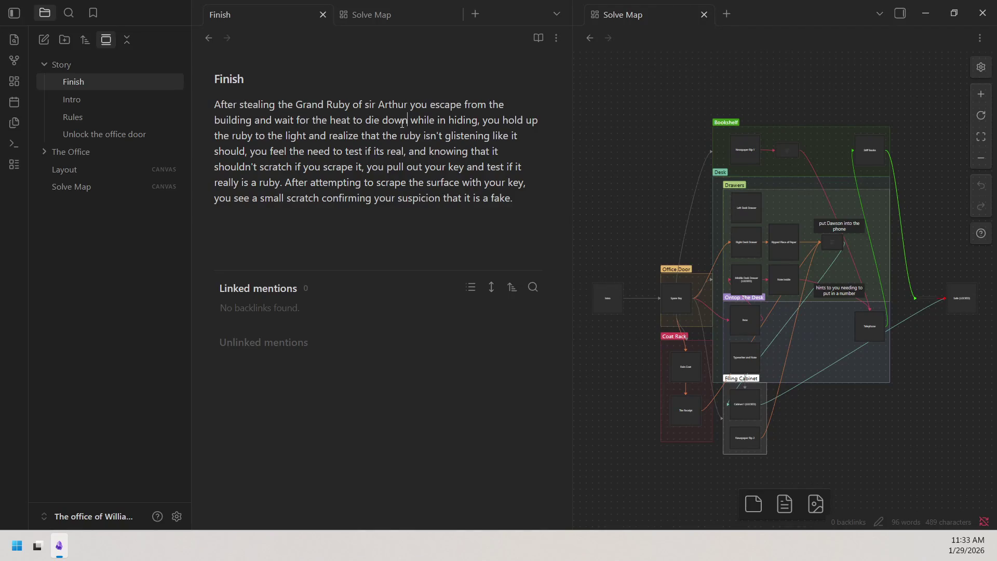
left_click(639, 203)
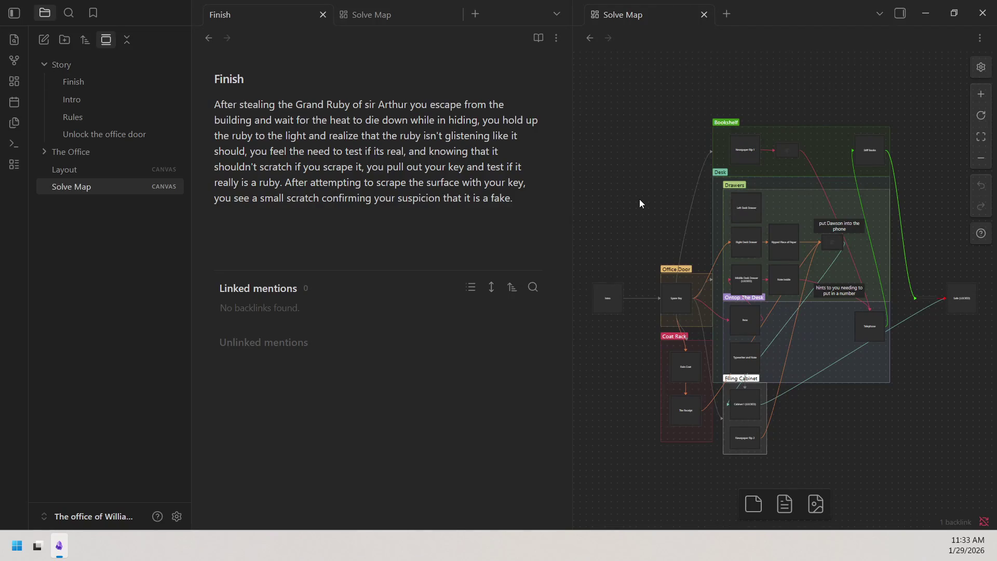
Step: Backspace in the Finish note to rework the sentence break at "die down"
key("BackSpace")
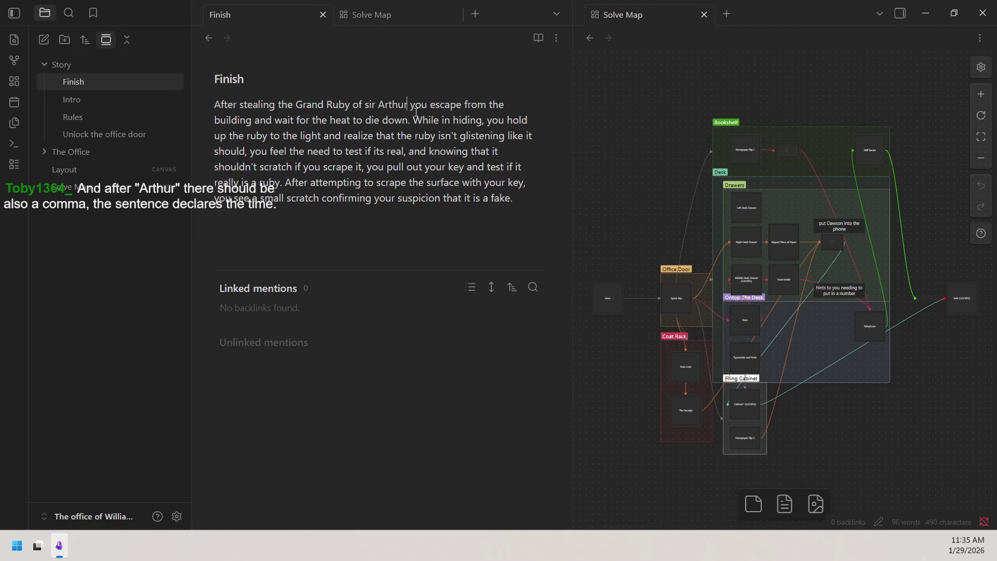
Step: Select the opening phrase up to "Arthur", then set the caret right after it
left_click_drag(215, 103, 405, 103)
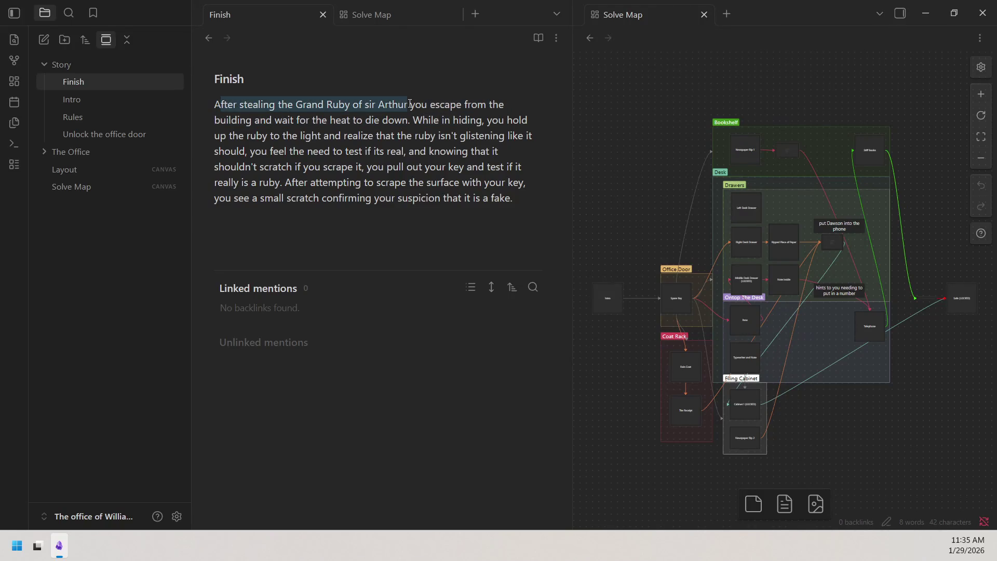
left_click(406, 103)
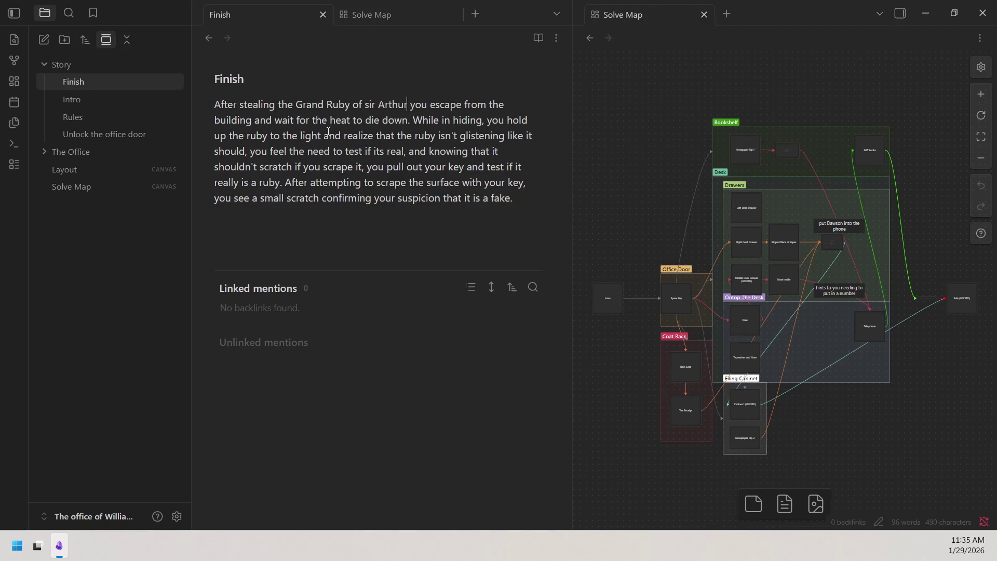
type(",")
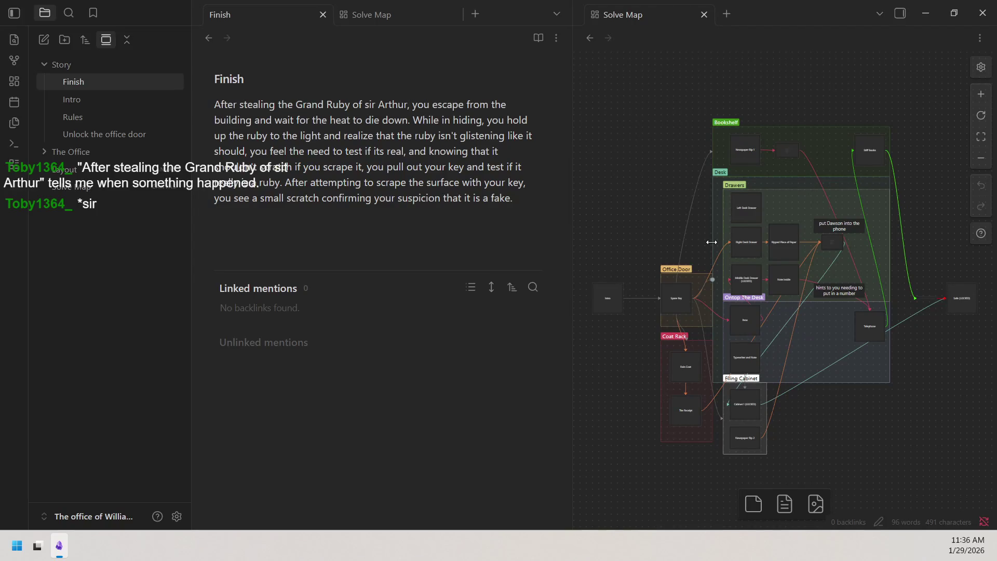
scroll(678, 203, "right", 2)
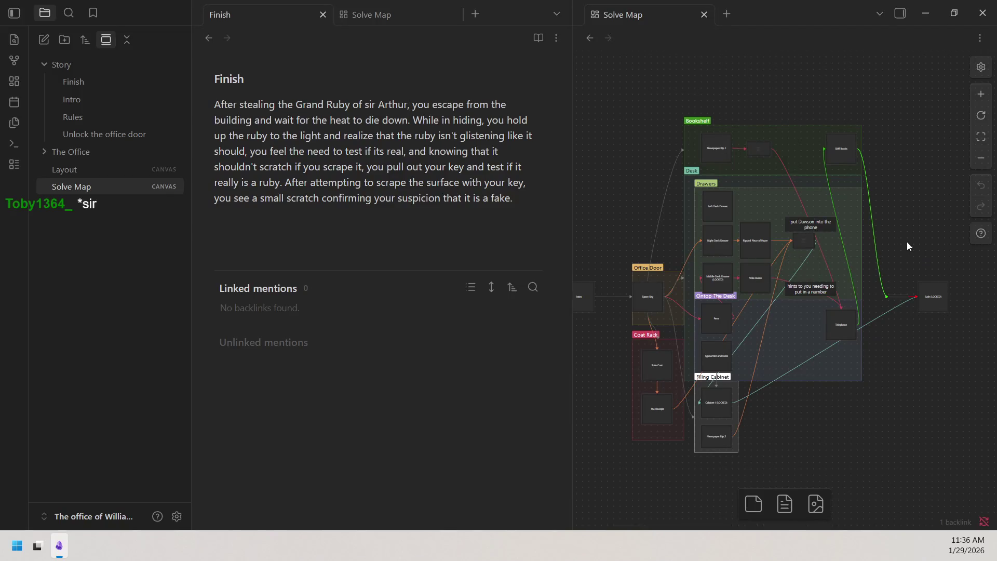
Step: Add Finish as a canvas node beside Safe (LOCKED) and link Safe to Finish
left_click_drag(68, 81, 962, 294)
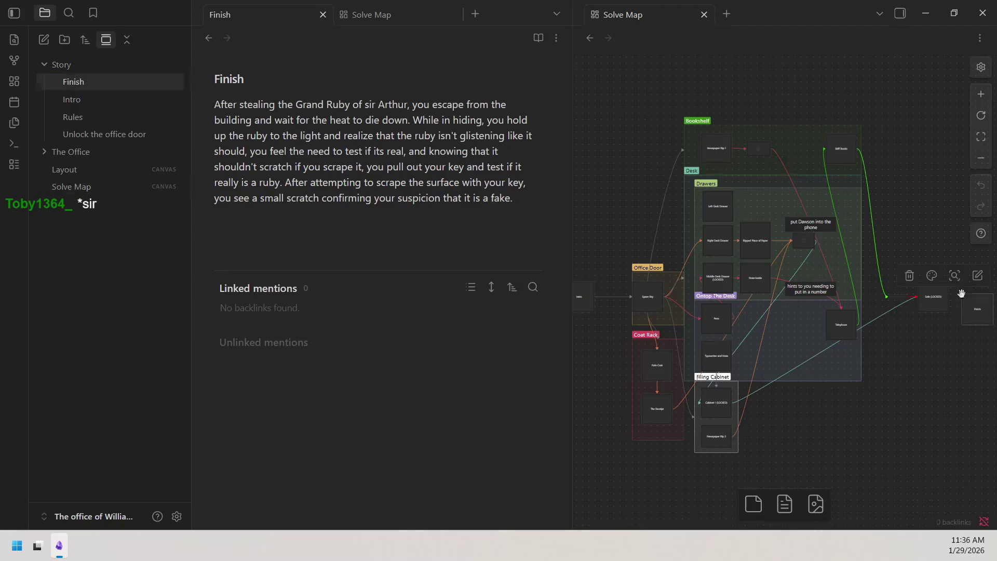
mouse_move(949, 234)
left_mouse_down()
mouse_move(667, 230)
mouse_move(650, 263)
left_mouse_up()
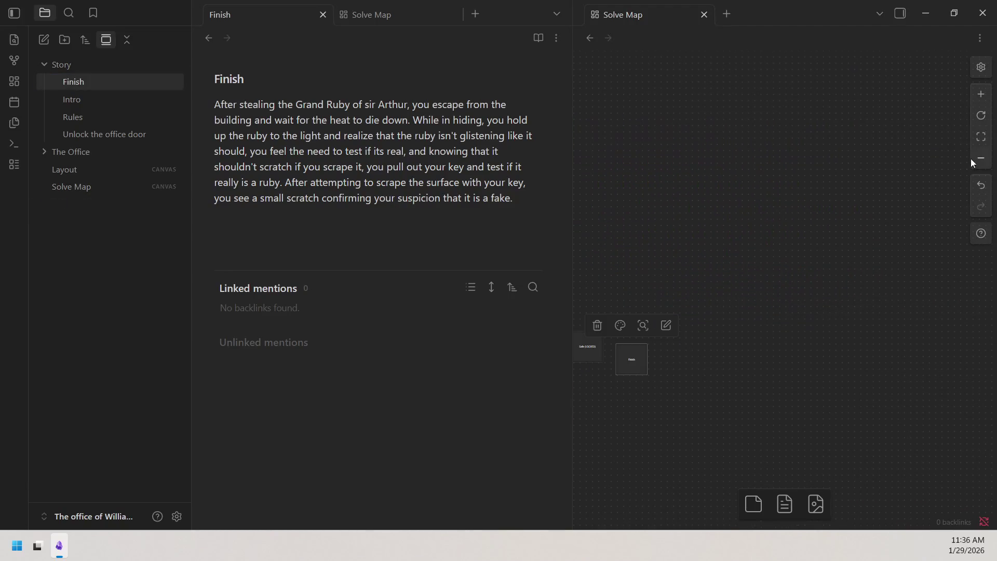
scroll(952, 222, "up", 5)
left_click_drag(762, 211, 790, 242)
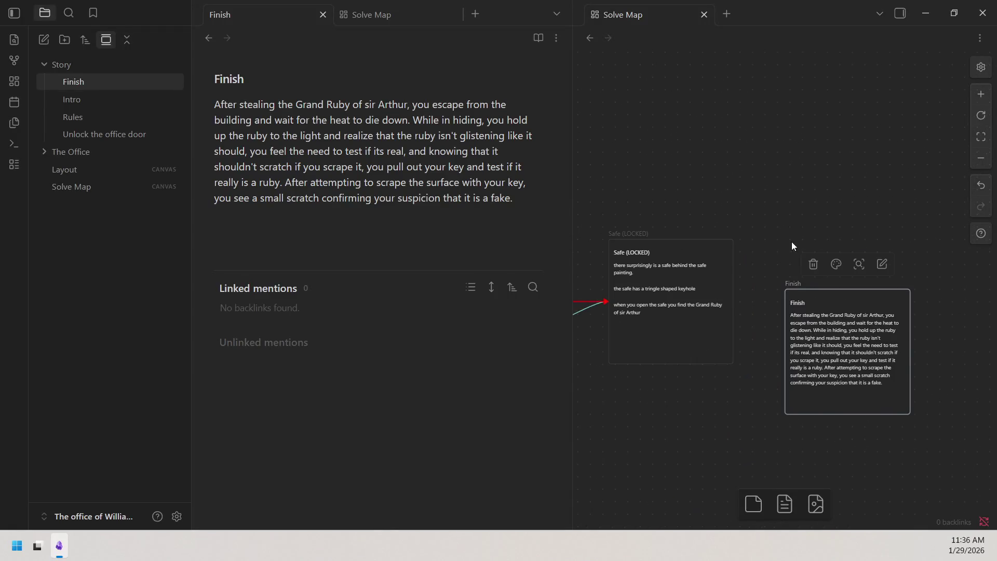
left_click_drag(806, 288, 785, 273)
left_click_drag(733, 301, 762, 298)
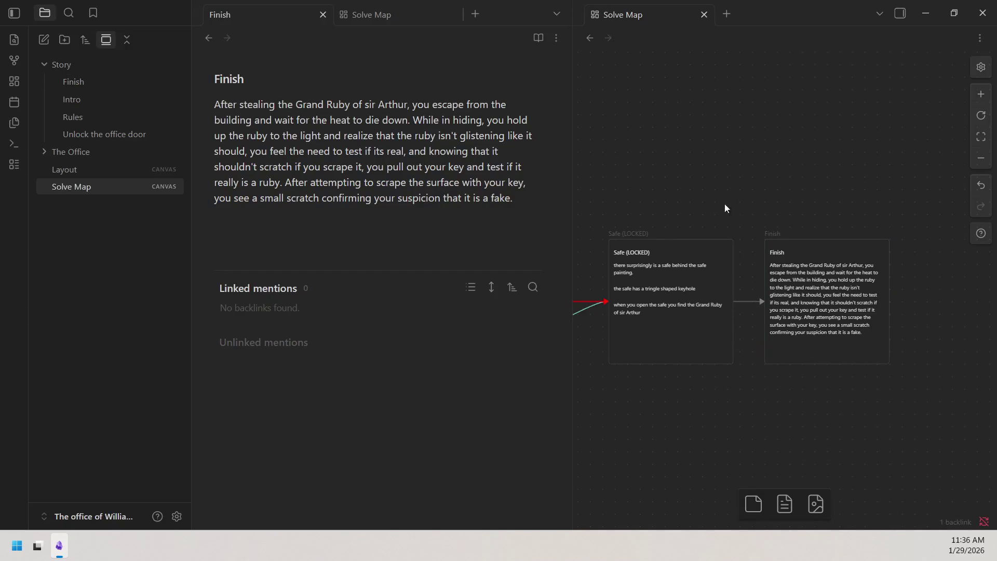
scroll(684, 190, "left", 5)
Step: Zoom out and fit the whole Solve Map in view
left_click(982, 159)
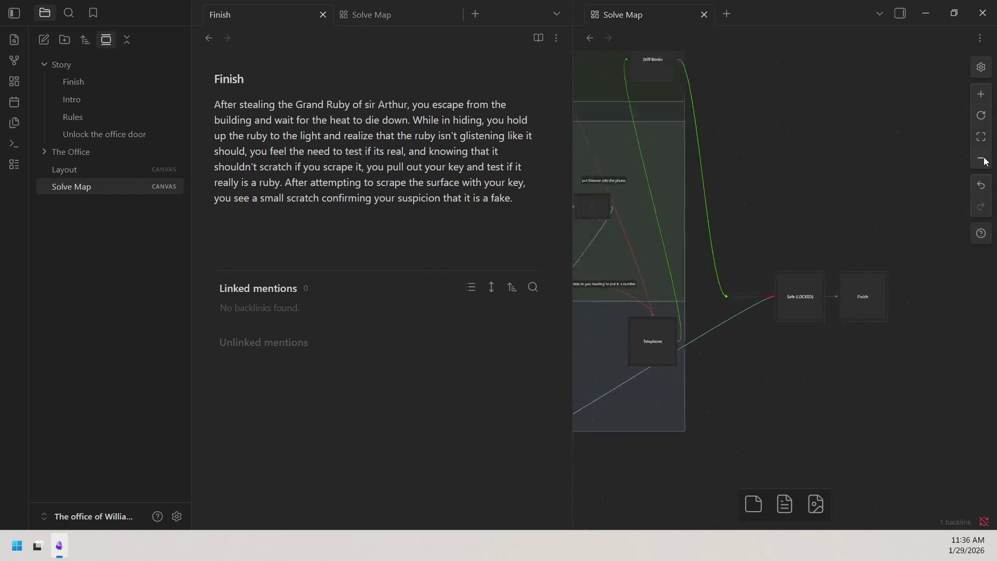
left_click(982, 138)
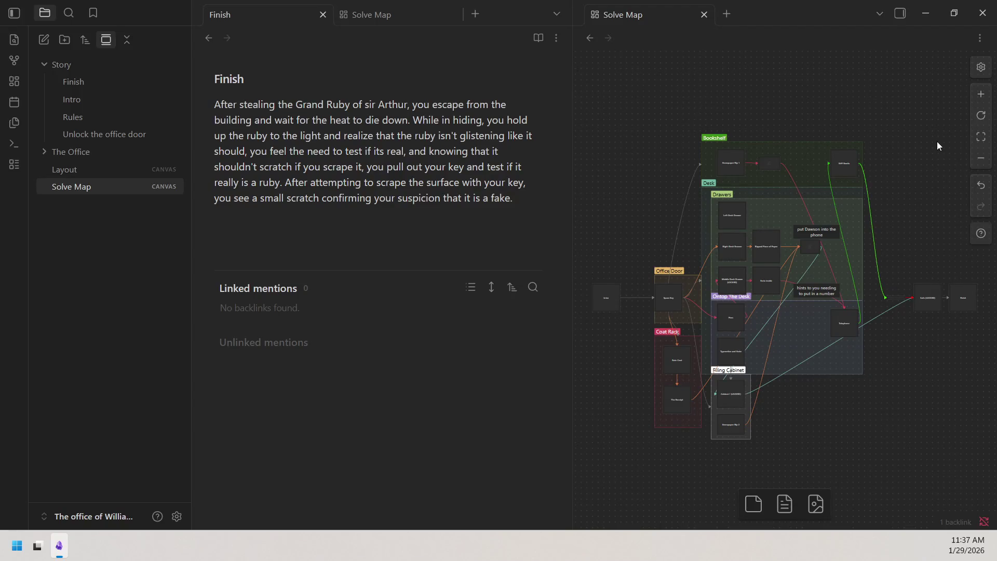
Step: Show the Layout canvas in the right pane
left_click(94, 172)
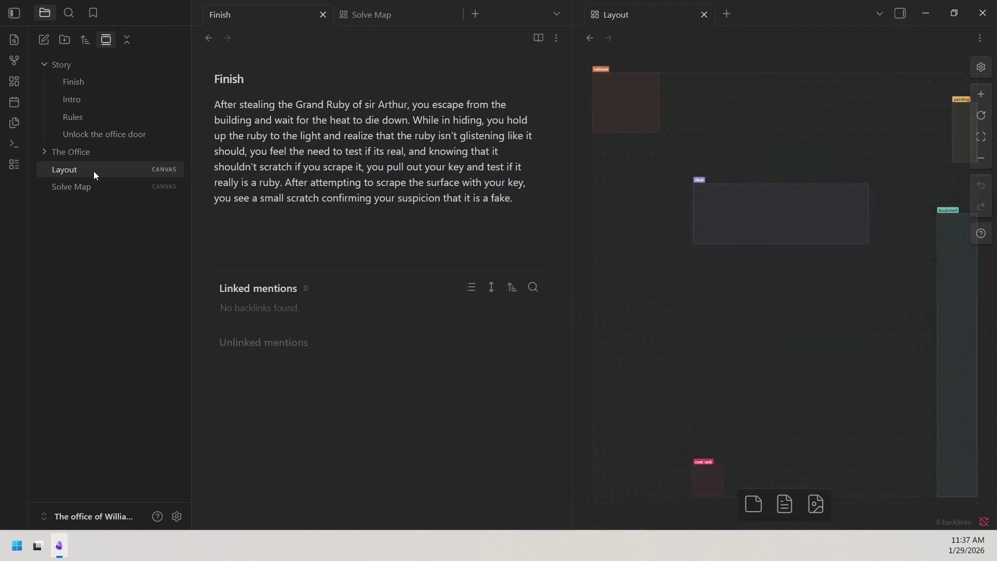
Step: Return to the Solve Map canvas, then show the Rules note
left_click(98, 188)
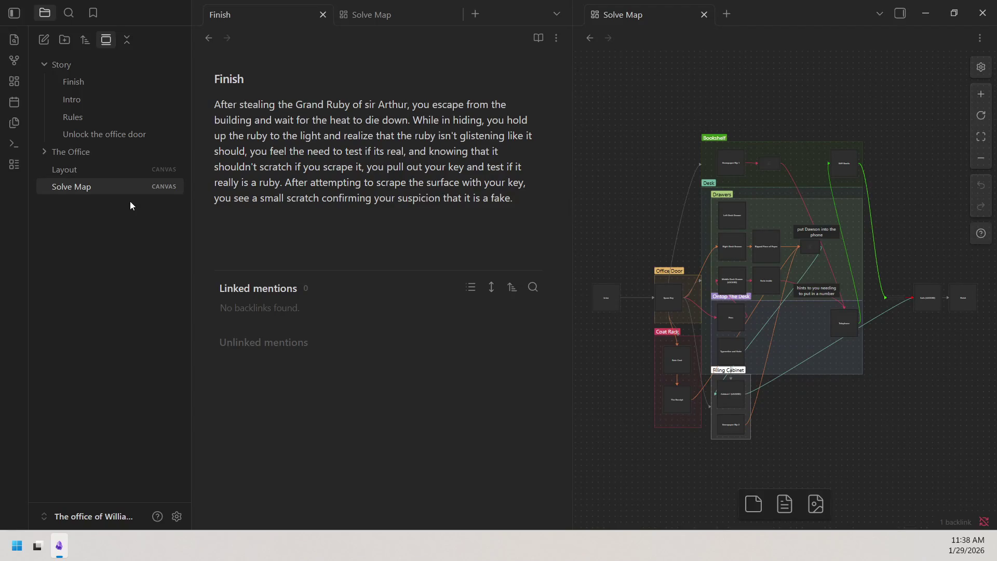
left_click(84, 120)
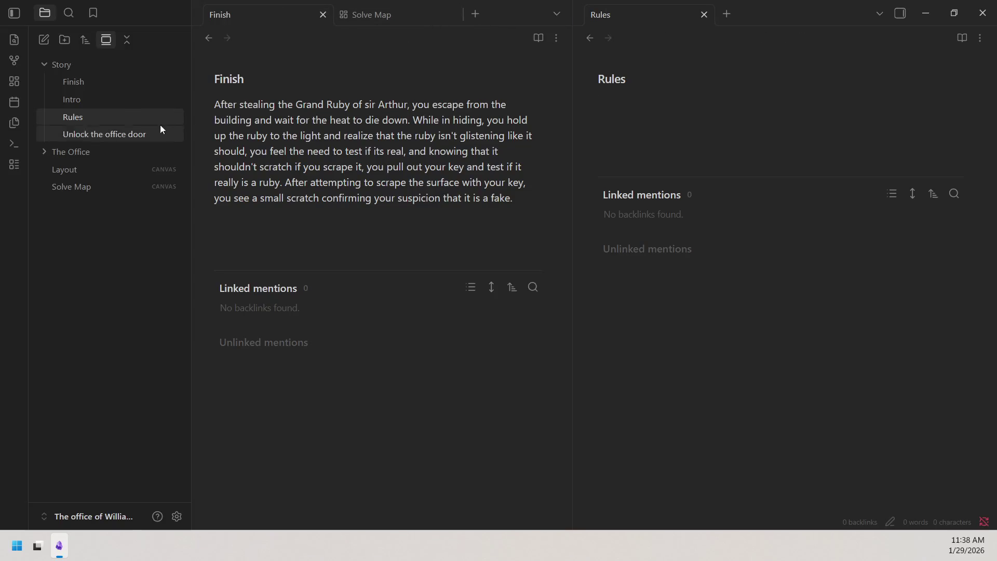
Step: Bring back the Solve Map canvas and load the empty Rules note from the Story folder
left_click(101, 185)
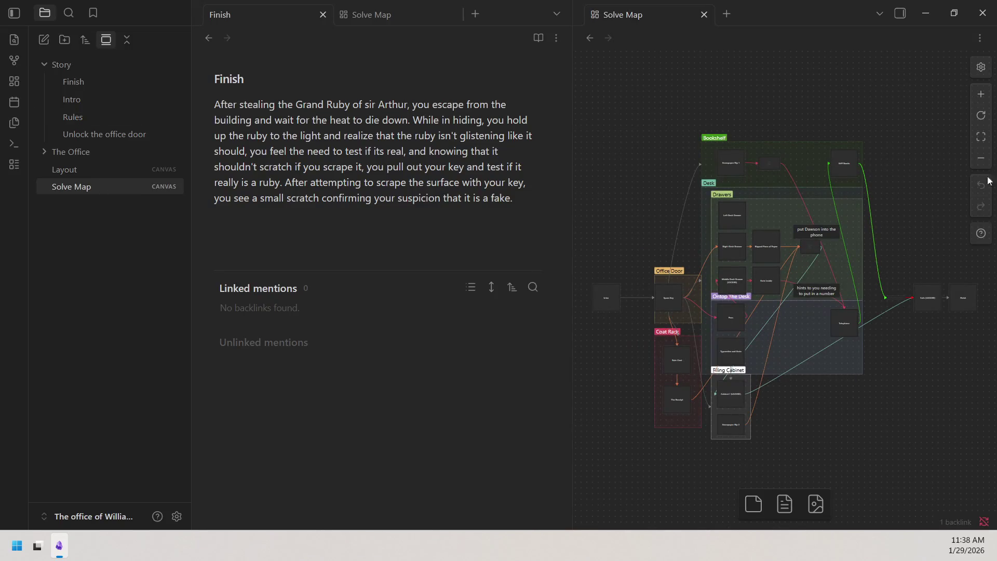
left_click(260, 15)
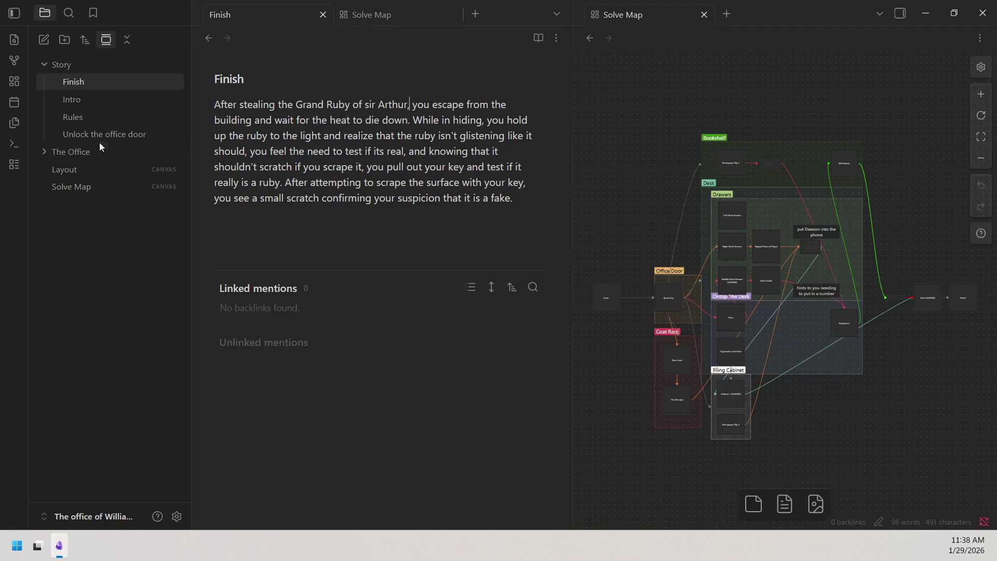
left_click(95, 120)
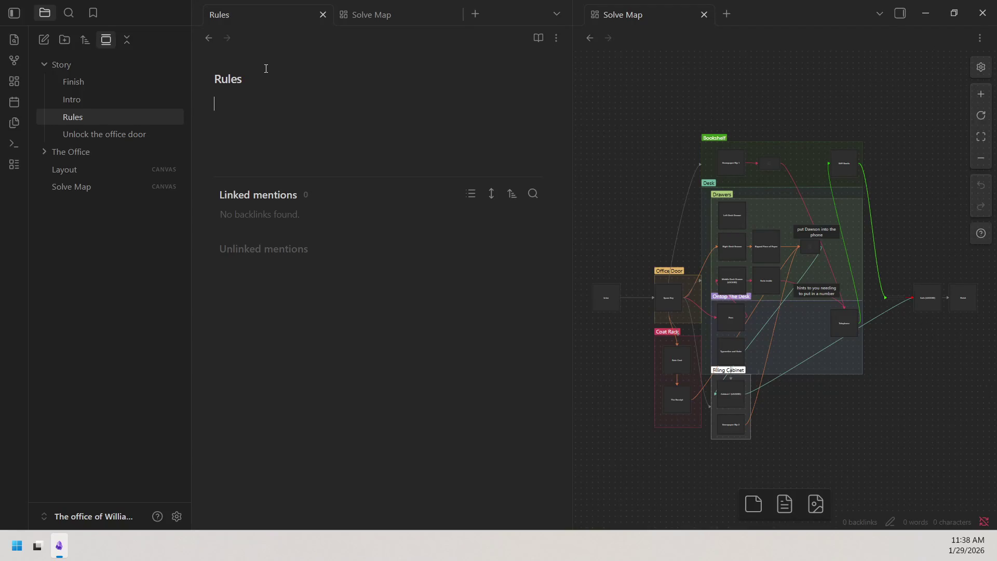
left_click(59, 545)
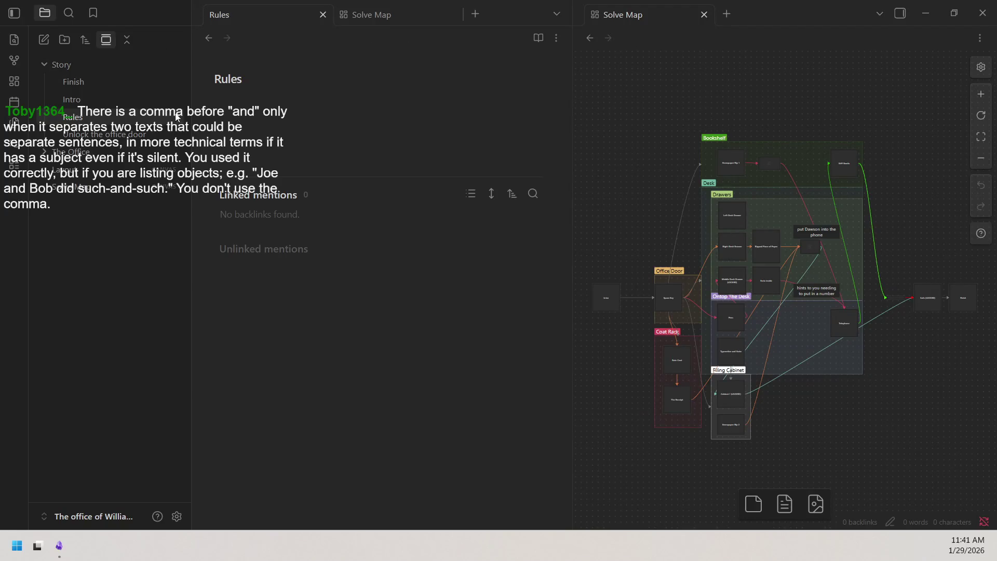
left_click(95, 83)
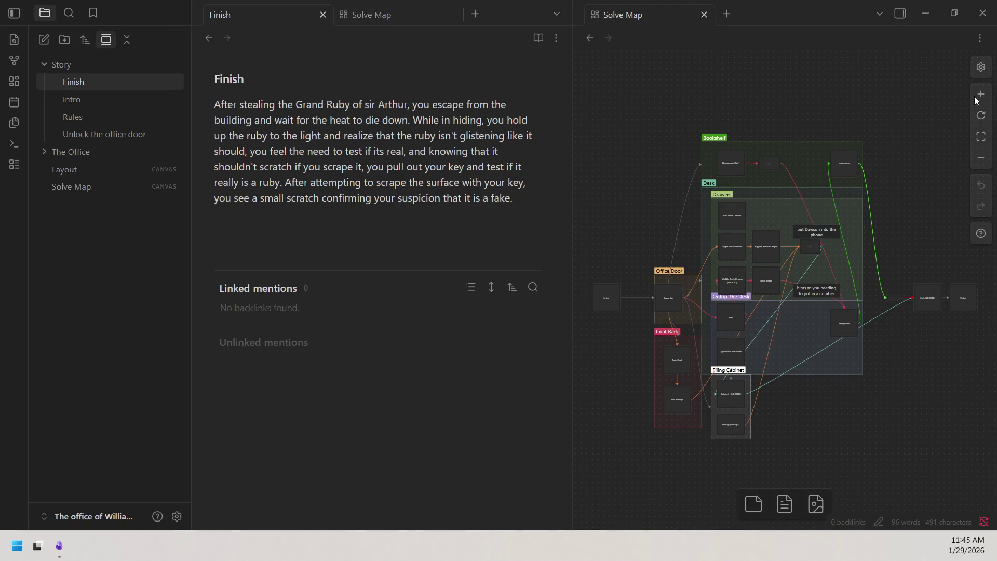
scroll(739, 314, "up", 5)
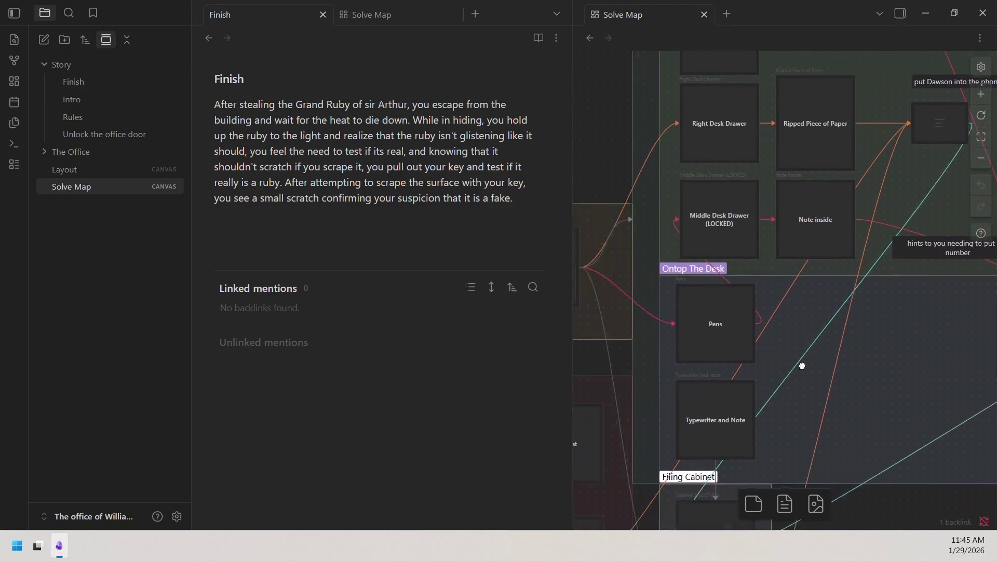
Step: Zoom onto the Pens card in the Desk group to read its B=6, Y=8, G=3, R=4 answer
left_click(712, 326)
left_click(731, 263)
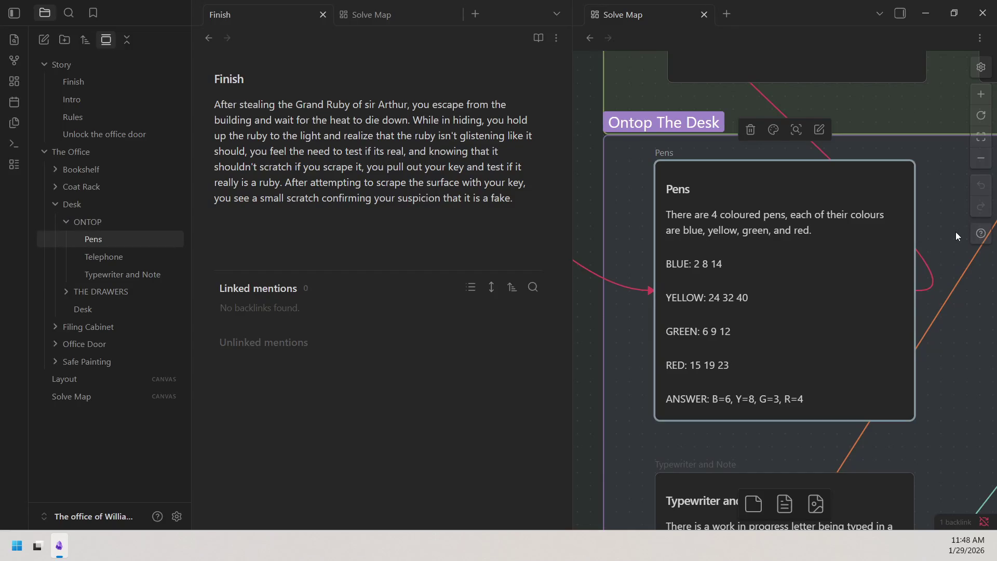
Step: Fit the whole Solve Map back into view and bring up the empty Rules note beside the Finish note
left_click(982, 159)
left_click(982, 138)
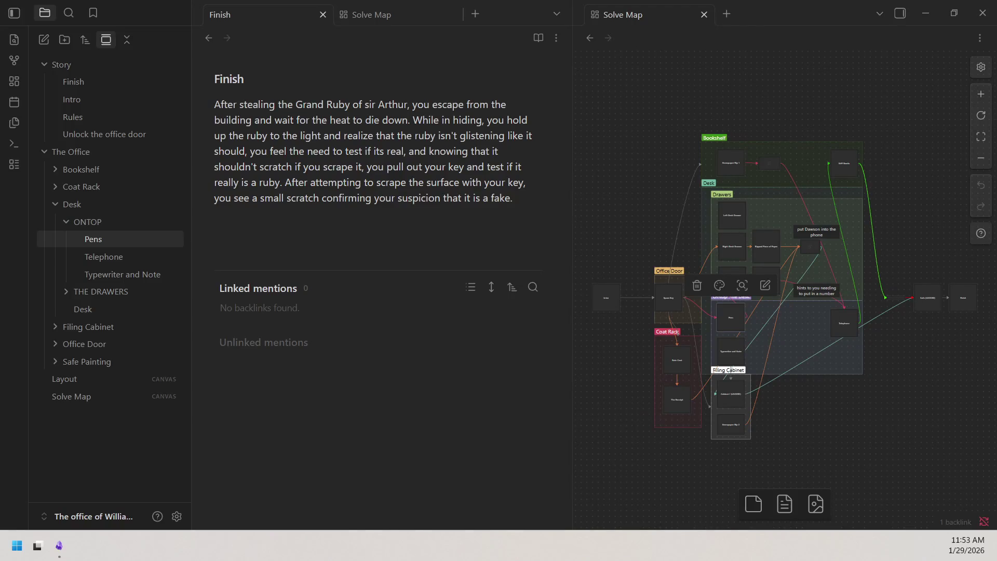
left_click(88, 117)
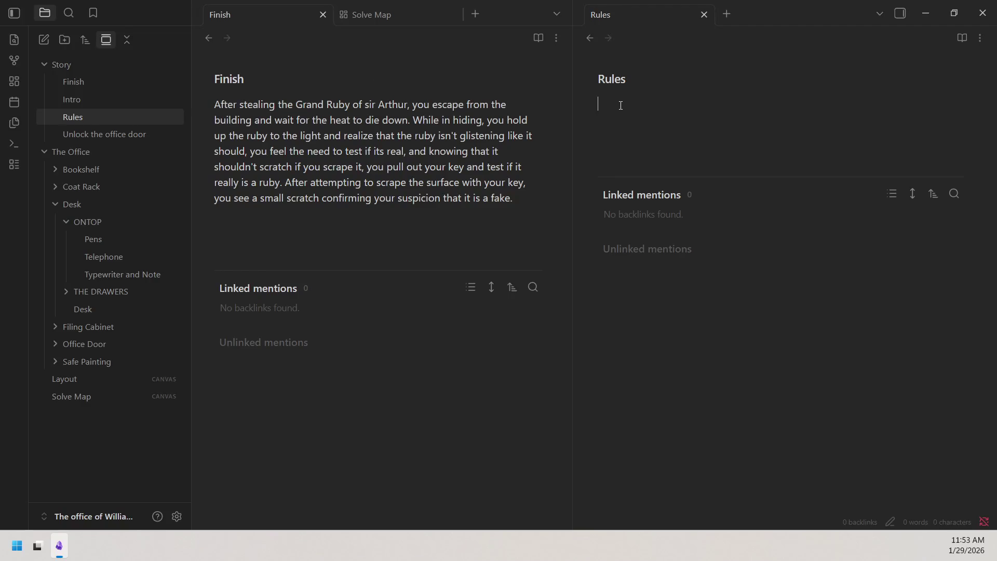
type("1.")
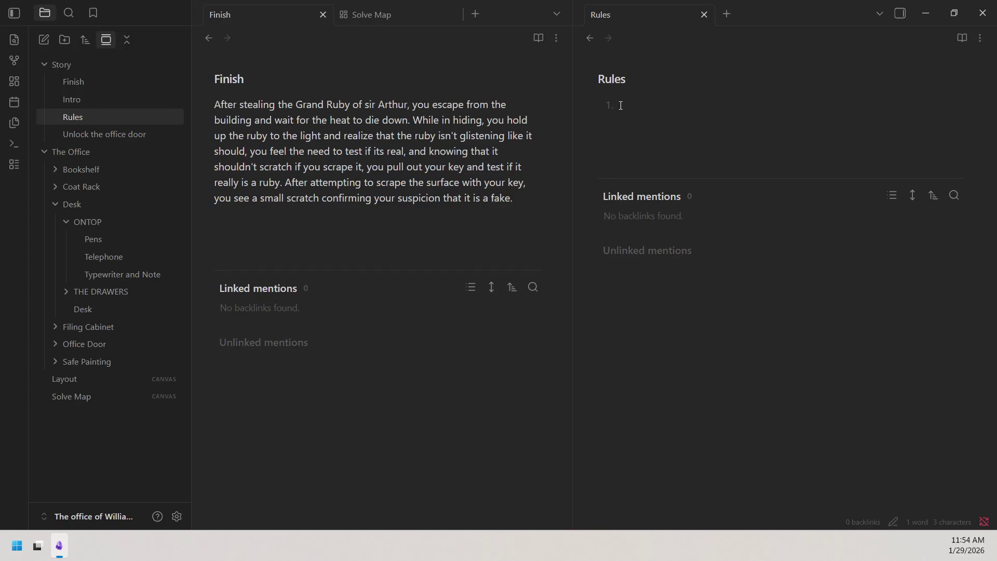
type("Par")
type("tici")
type("pants ")
type("playing")
type("will be placed ")
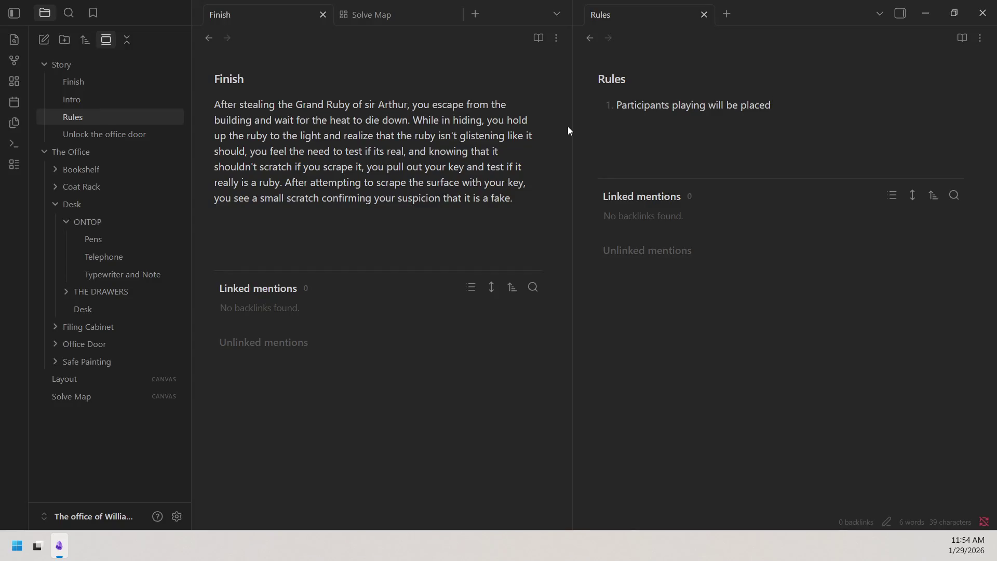
type("in an emaginay")
Step: Fix the misspelled last word and correct "emaginary" to "imaginary" in rule 1
key("BackSpace")
key("BackSpace")
type("ry")
key("BackSpace")
key("BackSpace")
type("ary")
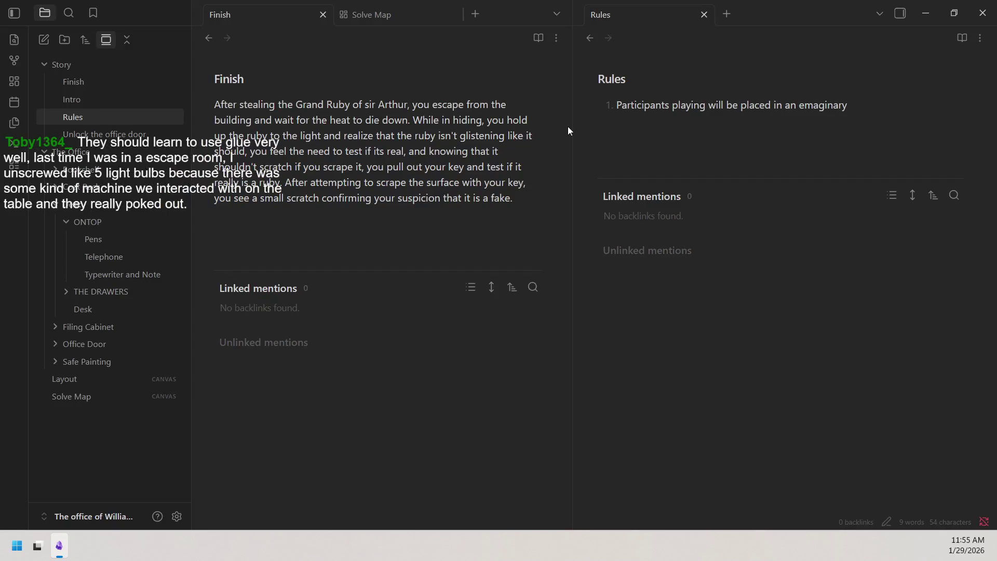
right_click(816, 109)
left_click(856, 122)
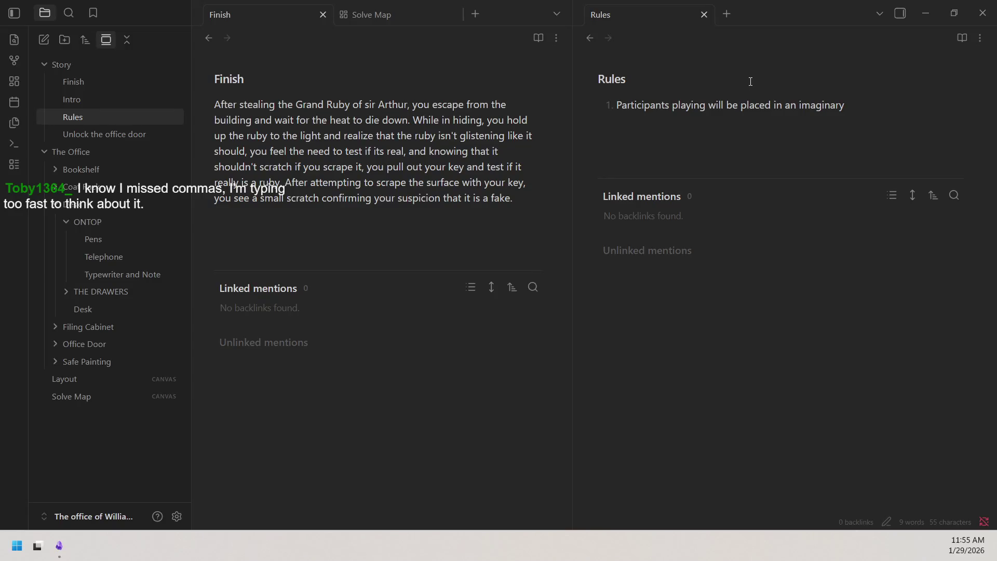
Step: Continue rule 1 with "enclosed area. my saying "I accept" we", cleaning up stray characters and capitals
left_click(861, 107)
type("enclosed space")
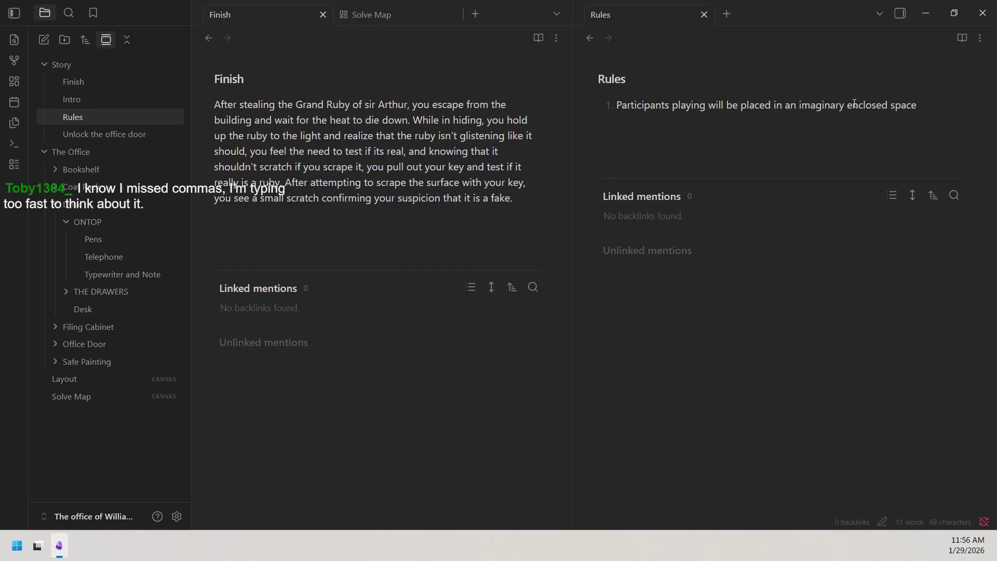
key("BackSpace")
key("BackSpace")
key("BackSpace")
key("BackSpace")
key("BackSpace")
type("area.")
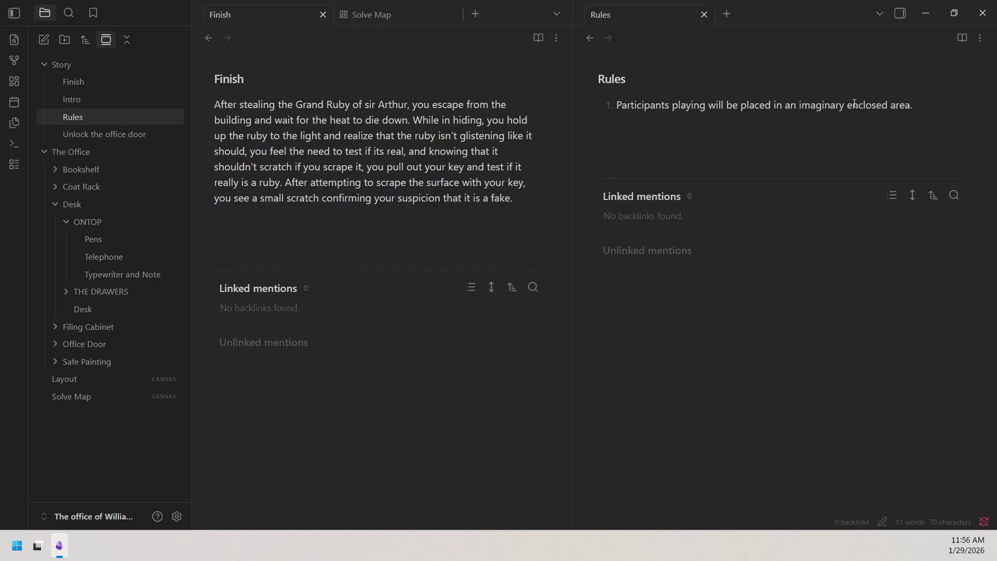
type("my saying ")
type("I Acc")
key("BackSpace")
key("BackSpace")
key("BackSpace")
type("acce")
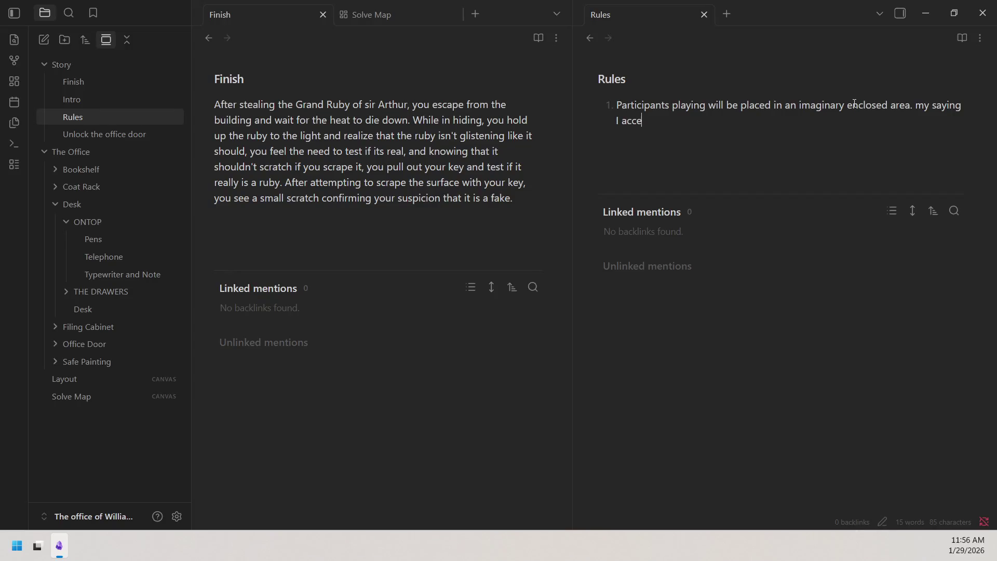
type("pt")
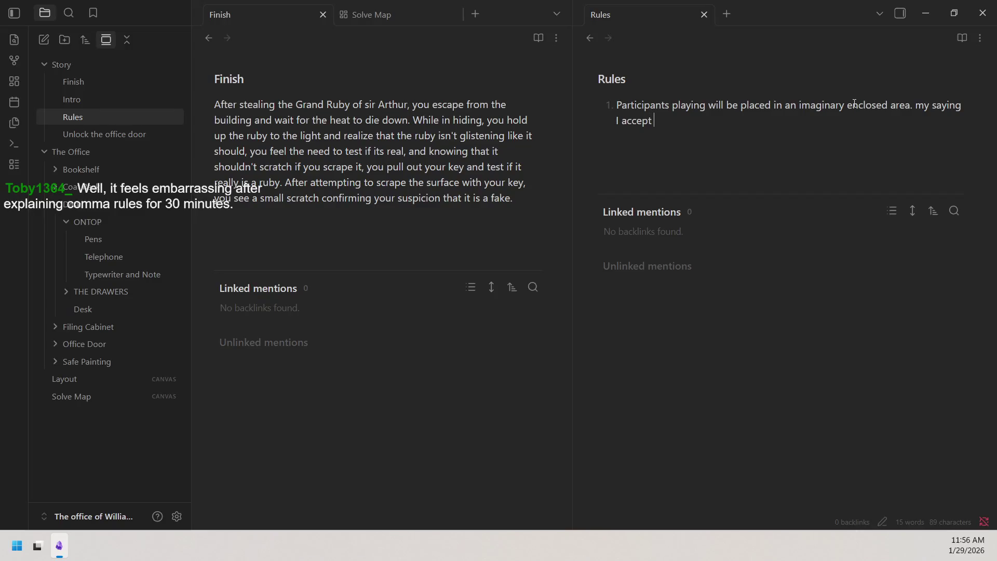
type(" \"")
key("Left")
key("Left")
key("Left")
key("Left")
key("Left")
key("Left")
type("\"")
key("Delete")
type("we")
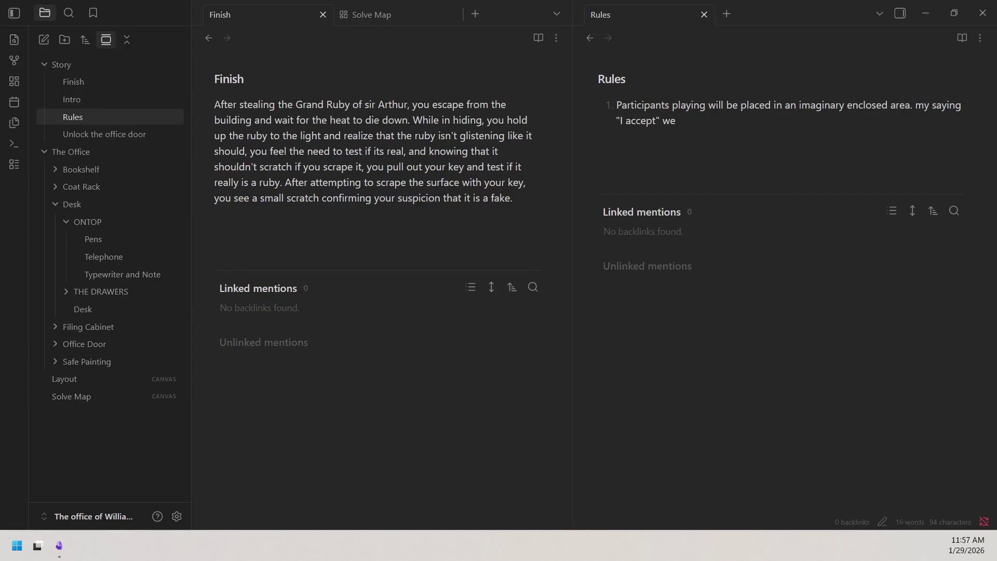
left_click(680, 121)
type("are")
Step: Paste the liability wording after "we are" so rule 1 disclaims responsibility for anxiety or panic
right_click(718, 131)
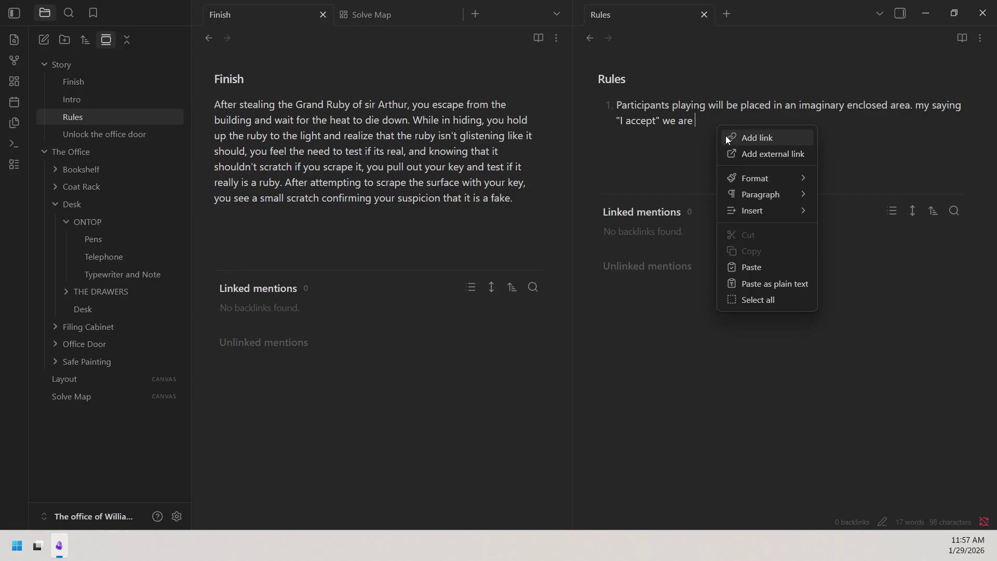
left_click(745, 267)
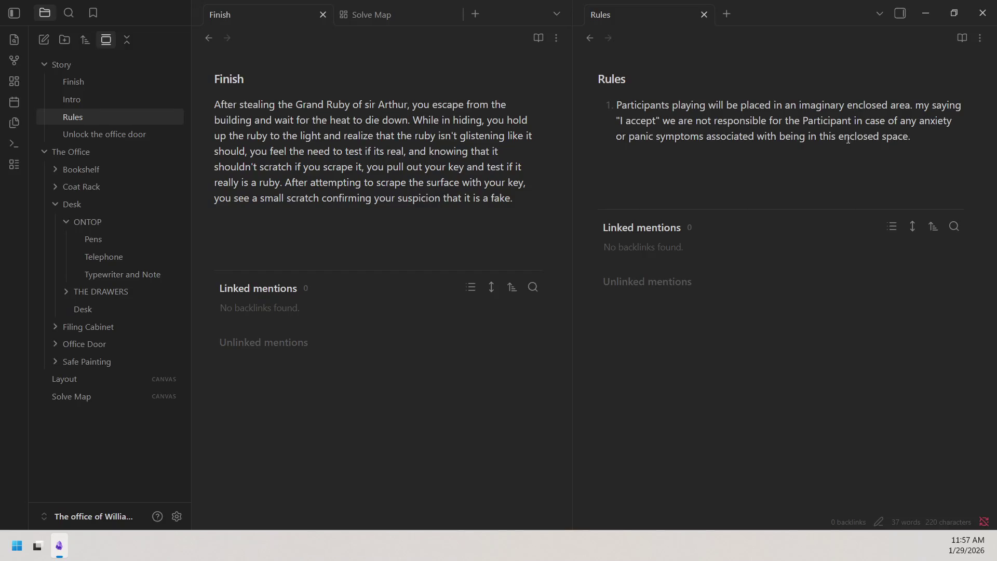
left_click(883, 137)
Step: Copy "imaginary" before "enclosed space" to end rule 1, then start numbered rule 2
key("ctrl+Left")
left_click_drag(799, 106, 844, 106)
right_click(842, 107)
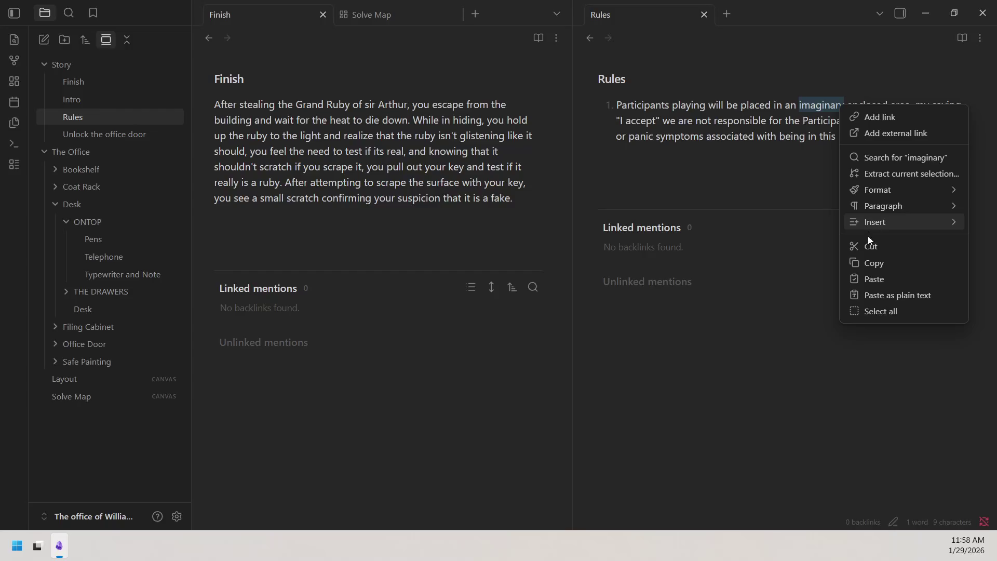
left_click(867, 263)
right_click(839, 135)
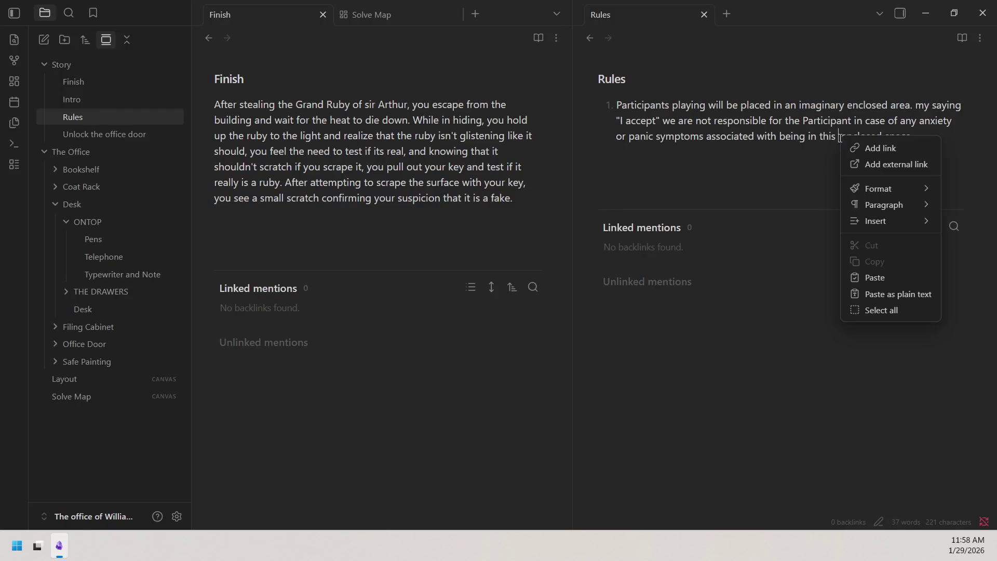
left_click(869, 275)
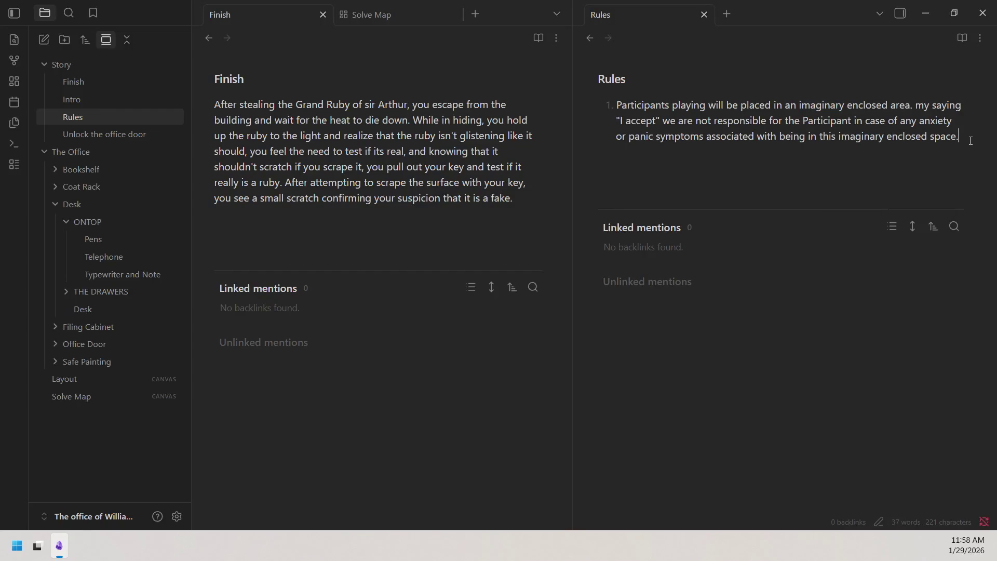
key("Return")
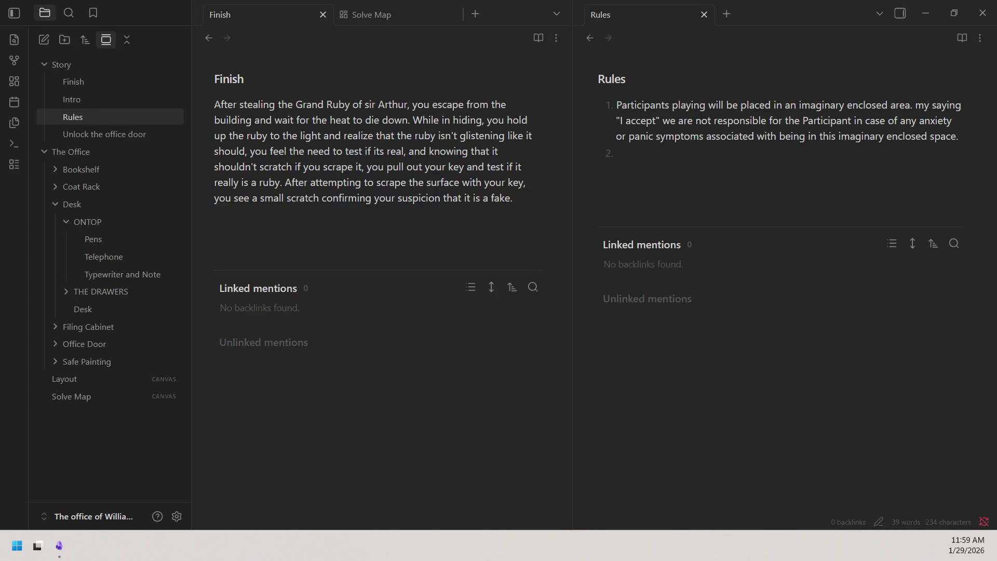
Step: Begin rule 2 with "No excessive imaginary physaical" and look up spelling suggestions for the typo
left_click_drag(632, 120, 628, 138)
left_click(633, 155)
type("No")
type("e")
type("x")
type("cessive ")
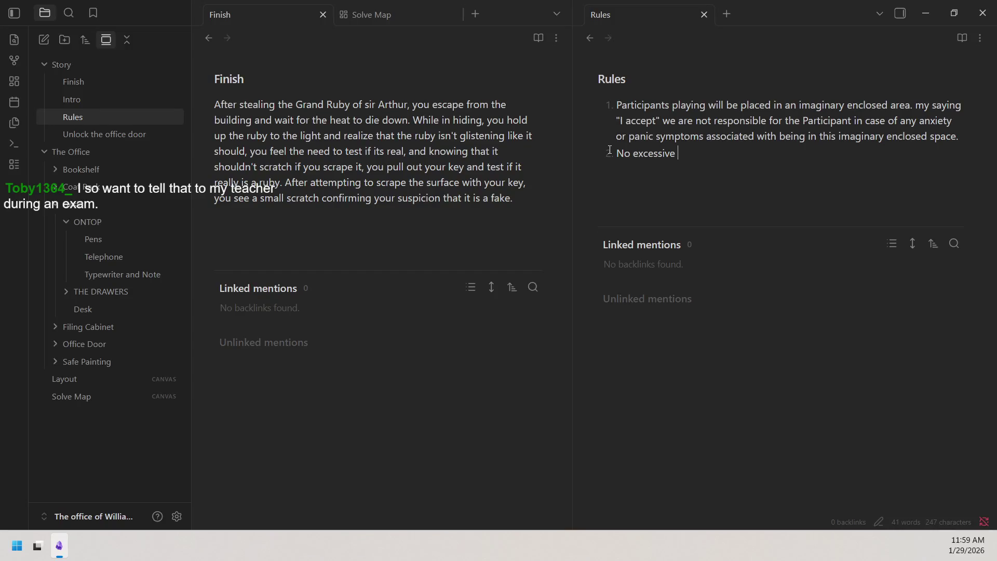
type("imaginary ")
type("physa")
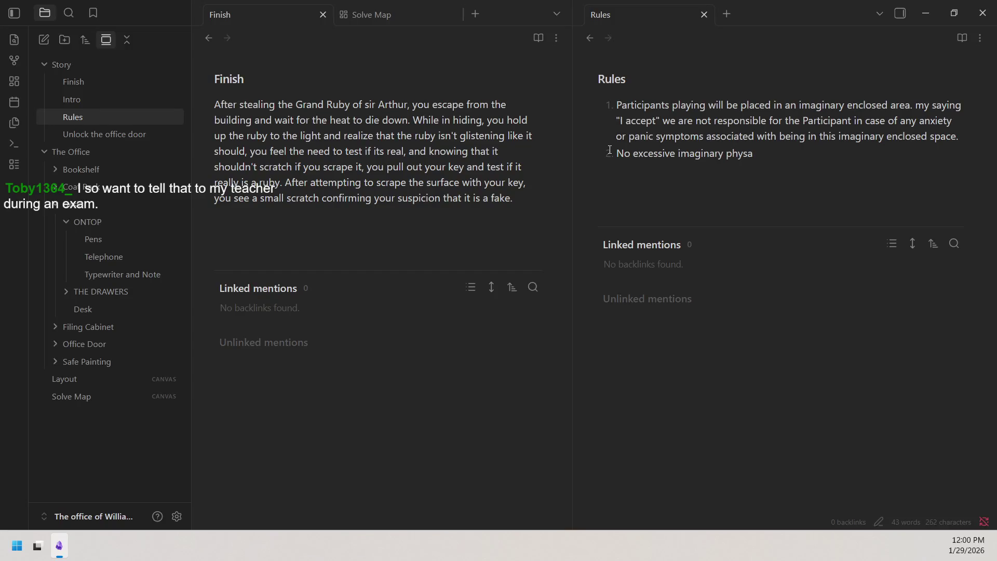
type("ical")
right_click(745, 156)
Step: Fix "physical", finish rule 2 with "force will be used by the Participant in the game", and start item 3
left_click(770, 180)
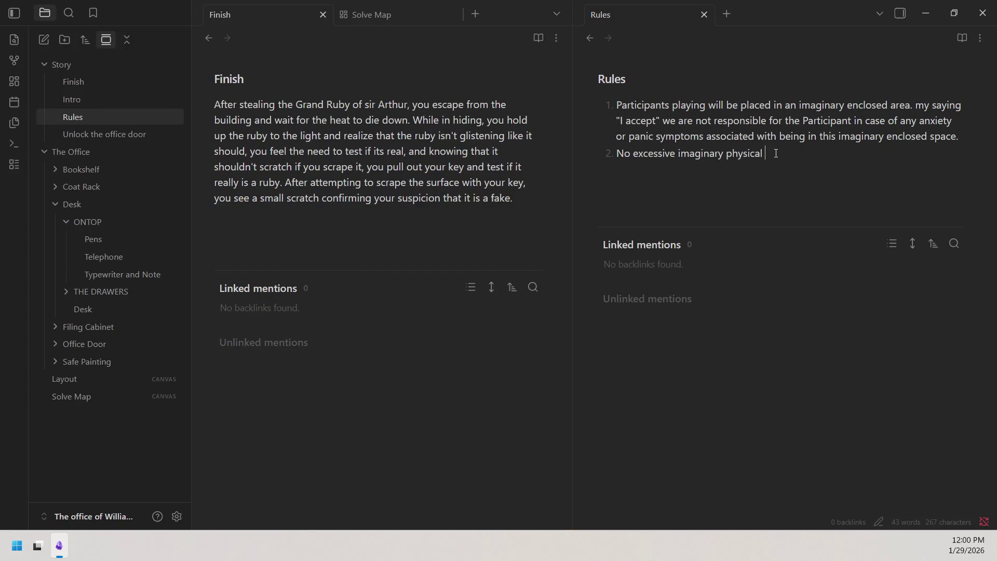
type("fo")
type("rce")
type(" will be")
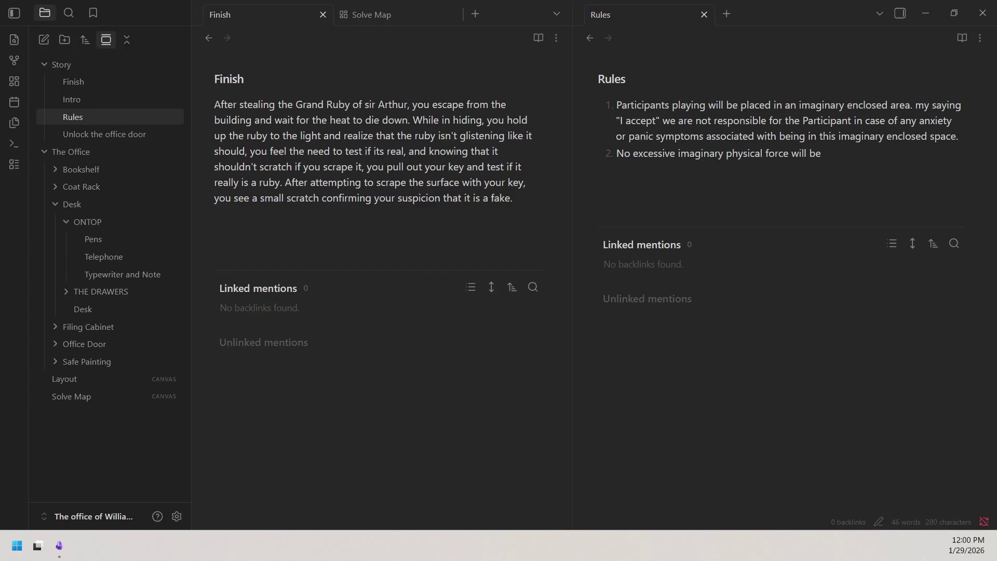
left_click(841, 147)
type("used by the Participant in the")
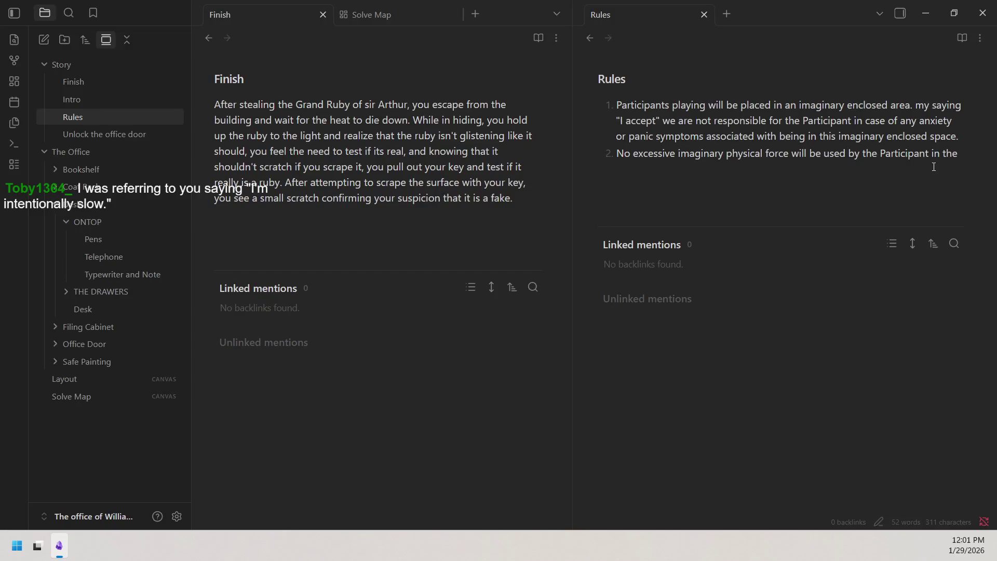
type("game.")
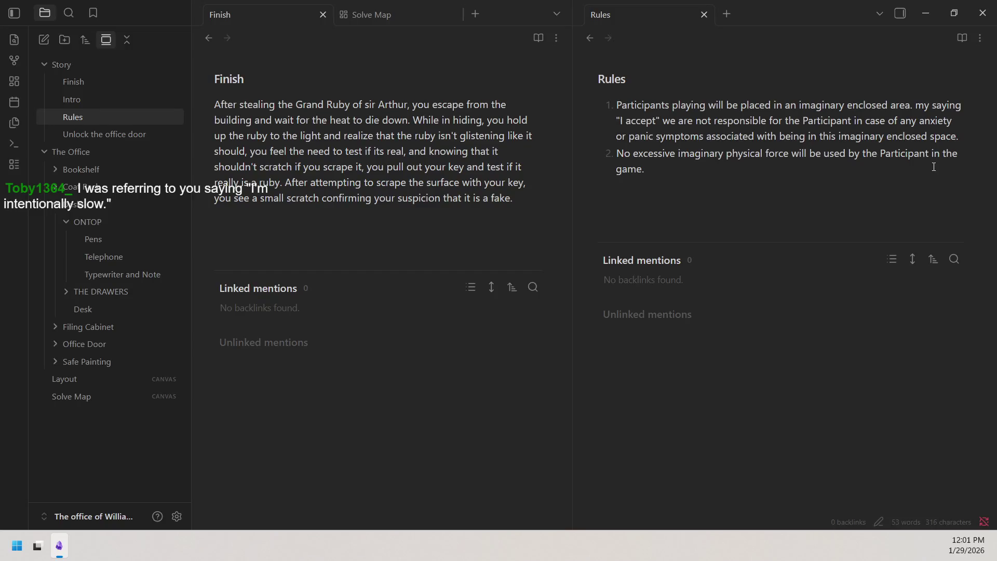
key("Return")
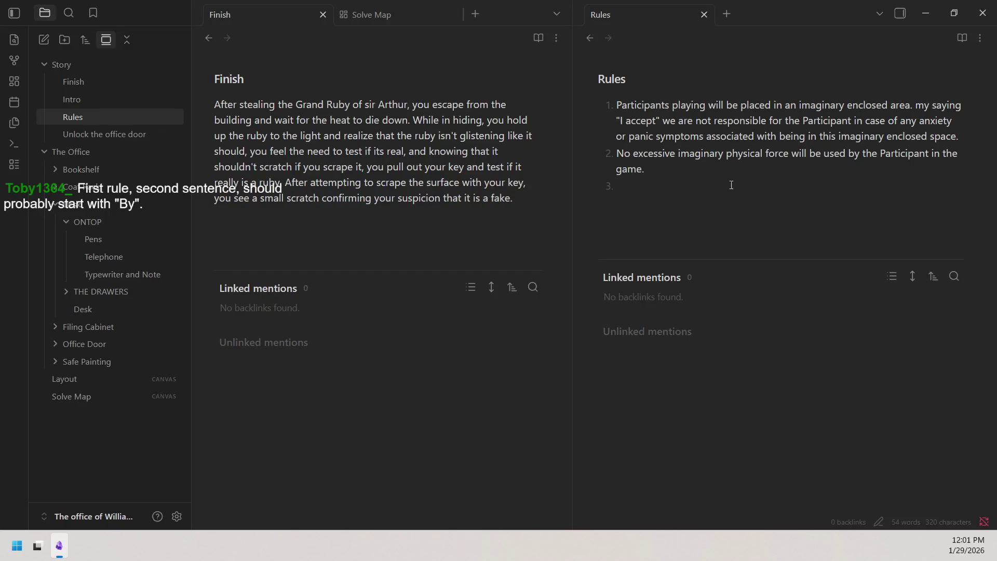
Step: End rule 2 with a period, change rule 1 to "By saying", and paste the harm-or-injuries disclaimer into rule 3
left_click(605, 152)
double_click(919, 108)
type("By")
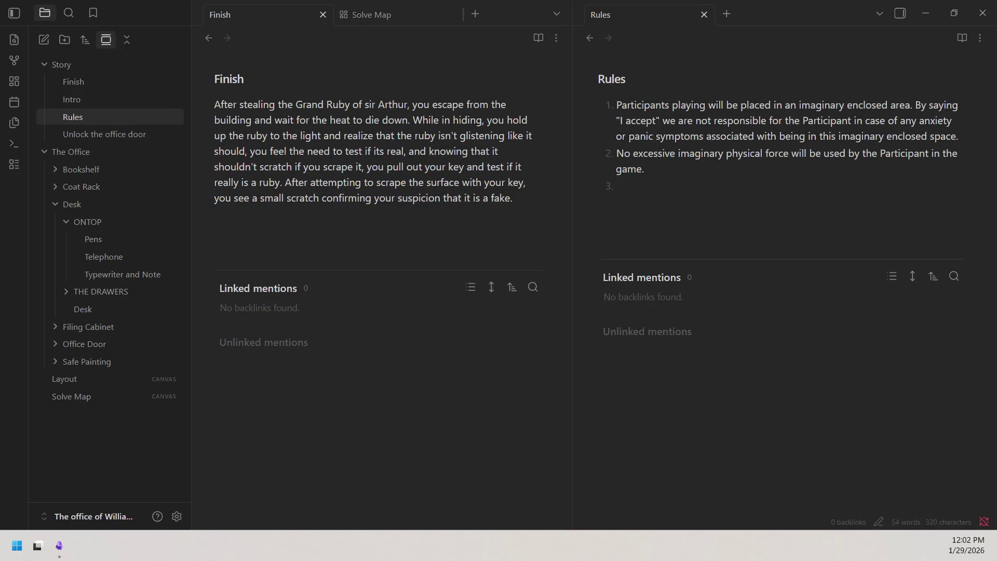
right_click(651, 192)
left_click(692, 331)
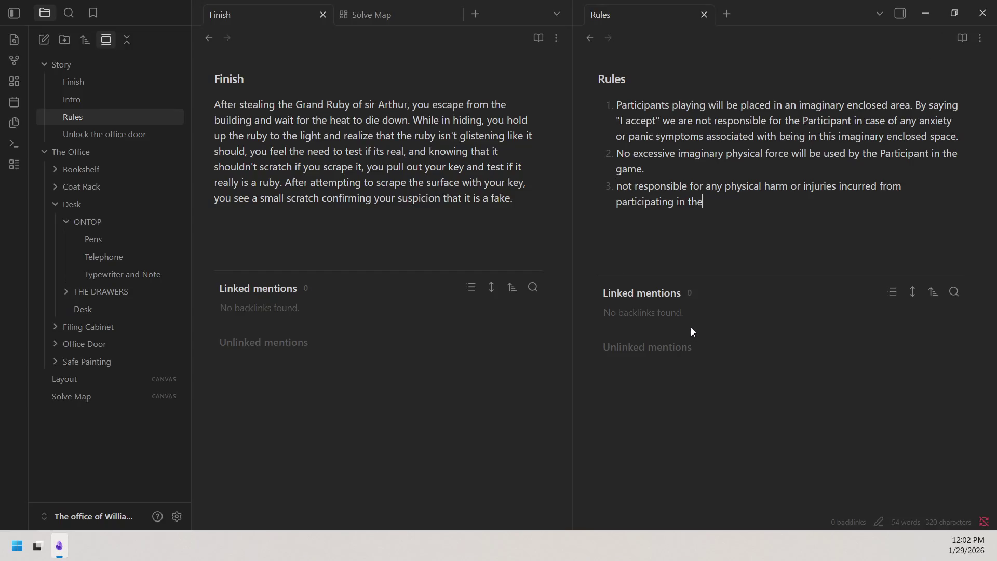